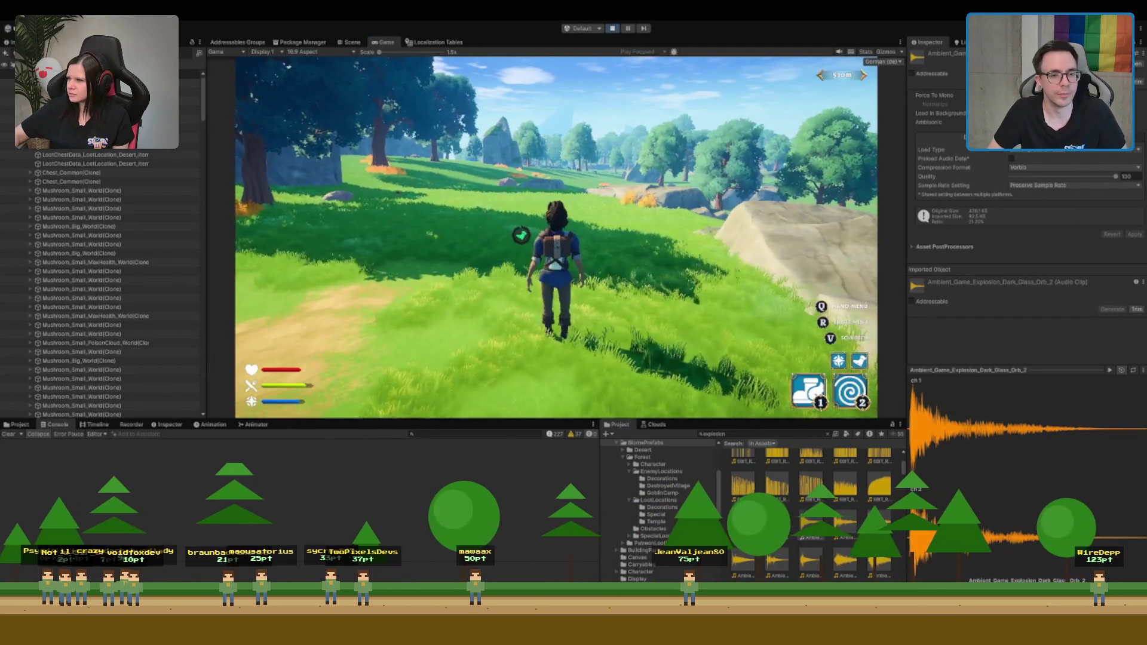
Switch to the Scene view, frame Persistent Player, and fly the camera over the river gorge and meadow
key("ctrl+1")
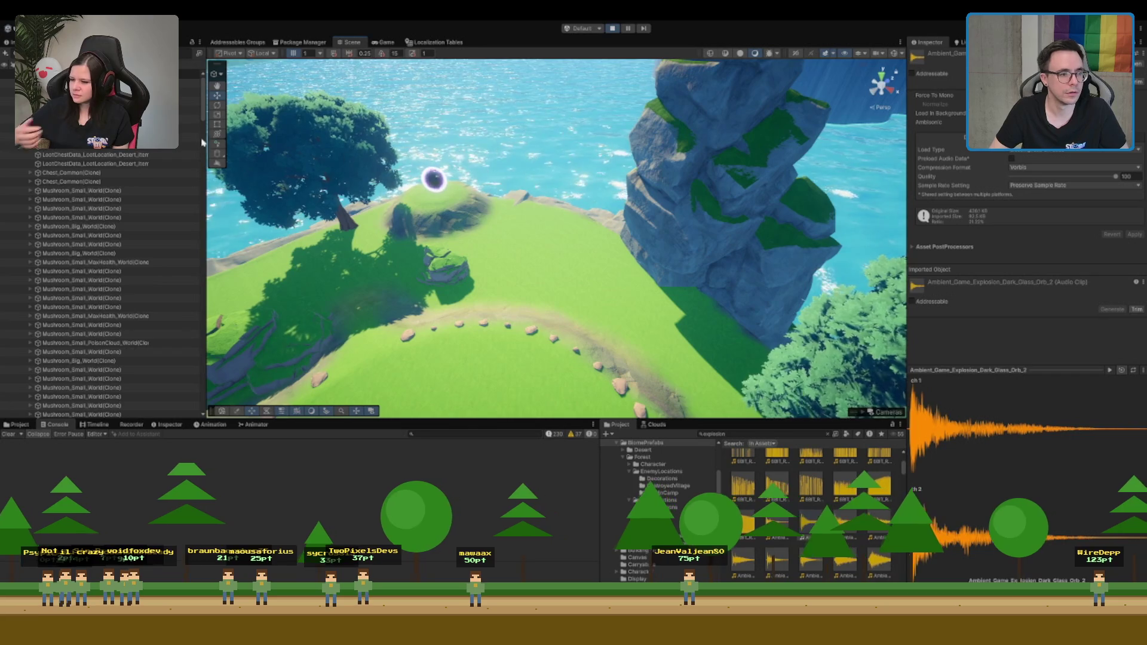
double_click(119, 101)
scroll(660, 136, "down", 5)
scroll(739, 229, "up", 2)
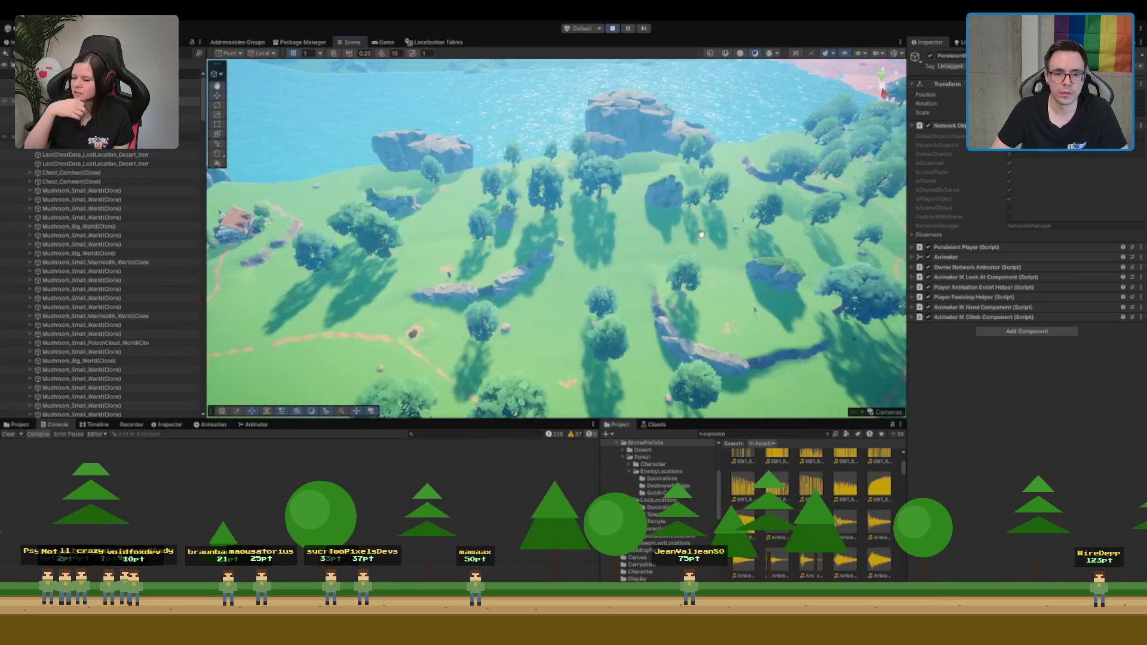
left_click_drag(738, 229, 563, 399)
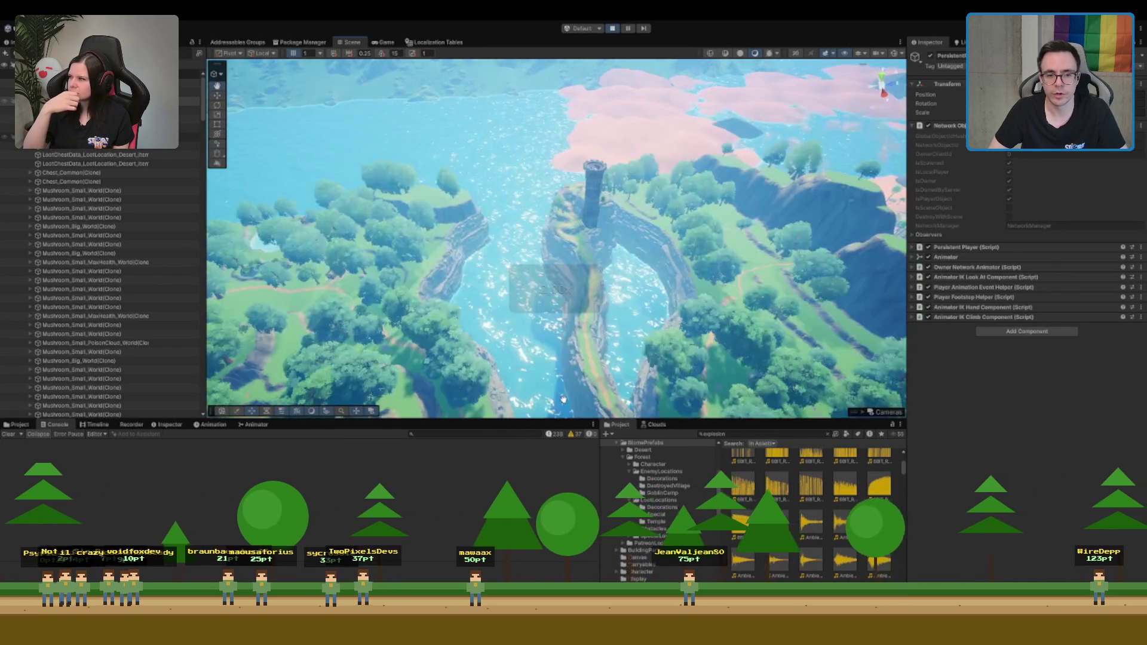
mouse_move(704, 199)
left_mouse_down()
mouse_move(747, 179)
mouse_move(734, 215)
mouse_move(657, 251)
mouse_move(717, 299)
left_mouse_up()
mouse_move(894, 555)
left_mouse_down()
mouse_move(669, 191)
mouse_move(681, 137)
mouse_move(657, 227)
left_mouse_up()
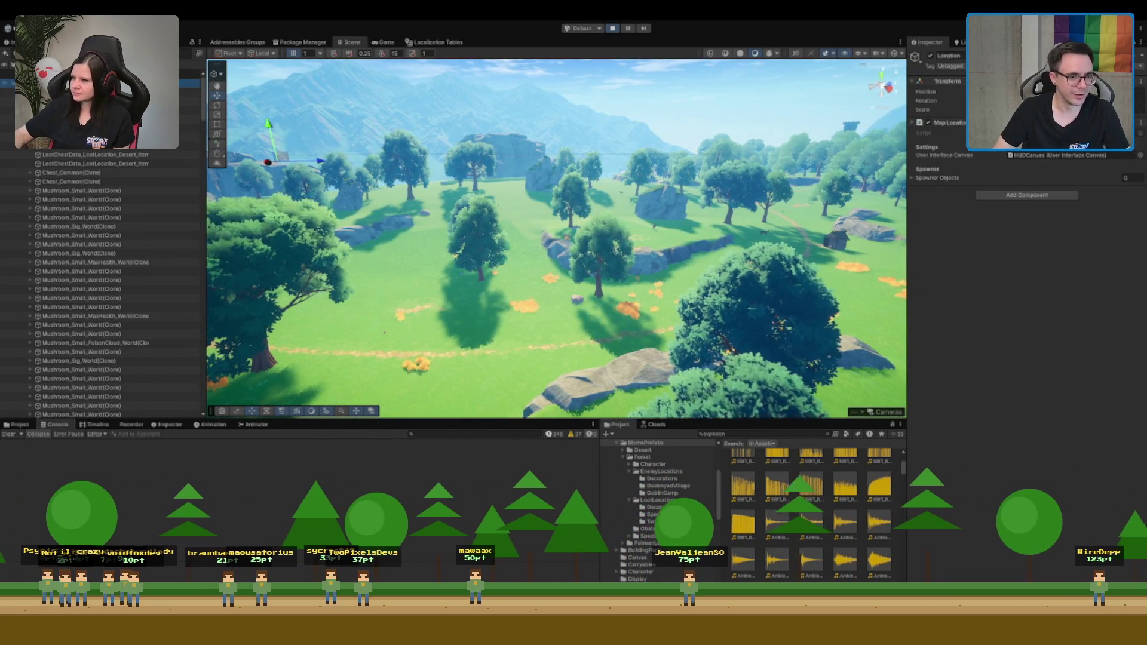
Select the Location object and then the goblin camp tent platform
left_click(187, 83)
scroll(109, 216, "up", 10)
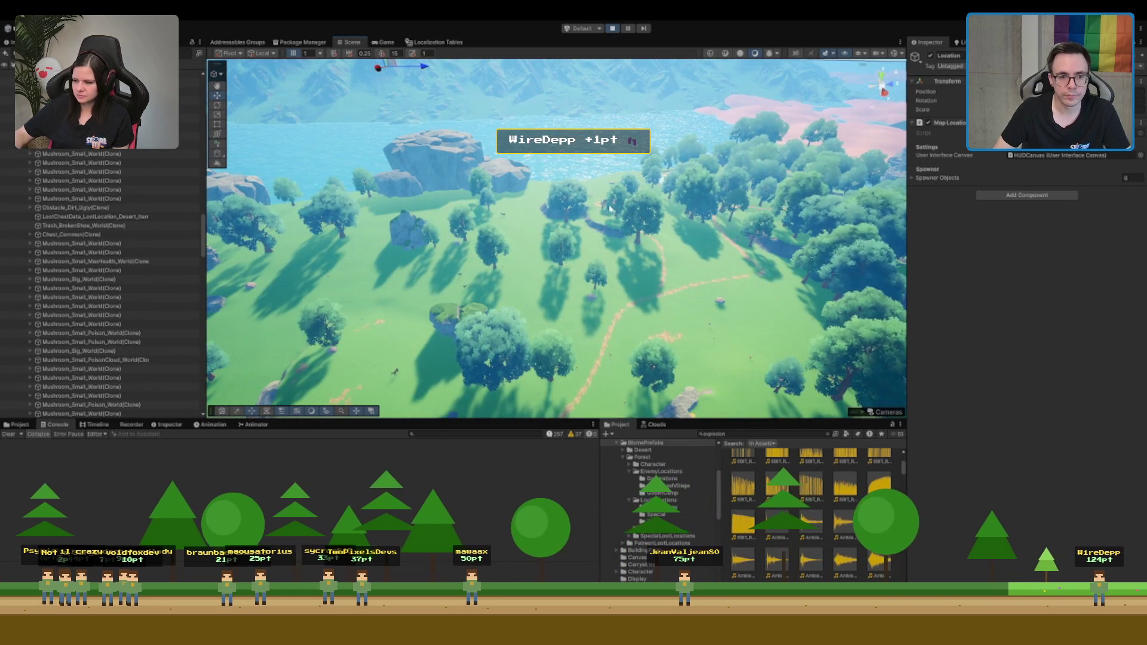
left_click(605, 207)
Frame the selected tent and select the MapLocationArea object
key("f")
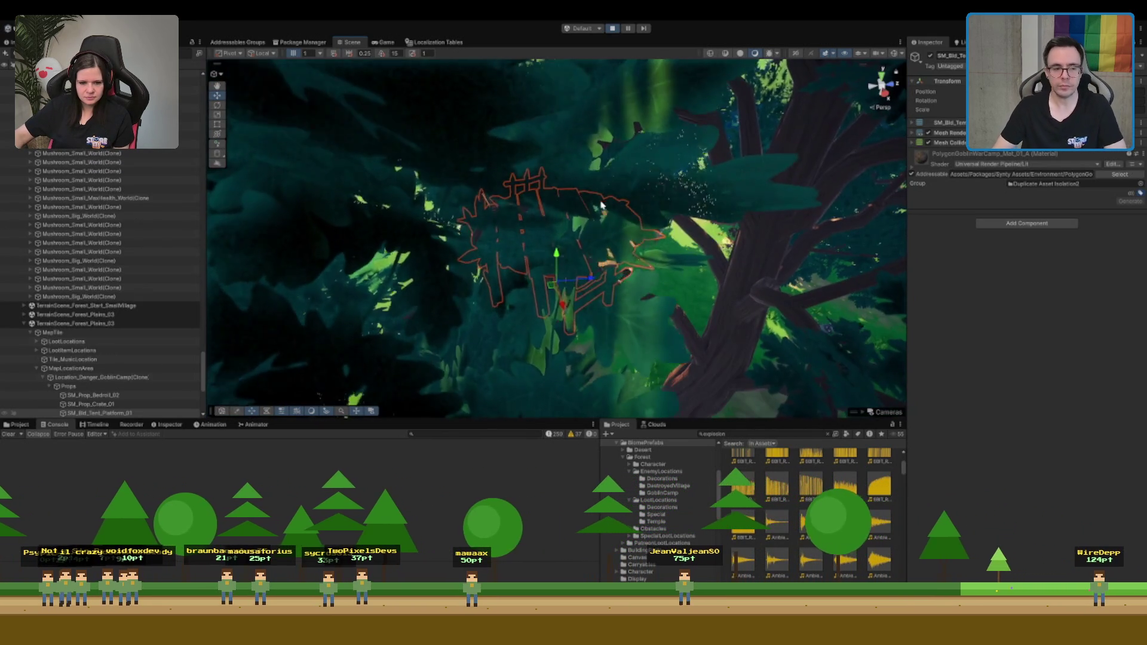
scroll(137, 317, "down", 1)
scroll(137, 317, "down", 1)
double_click(146, 322)
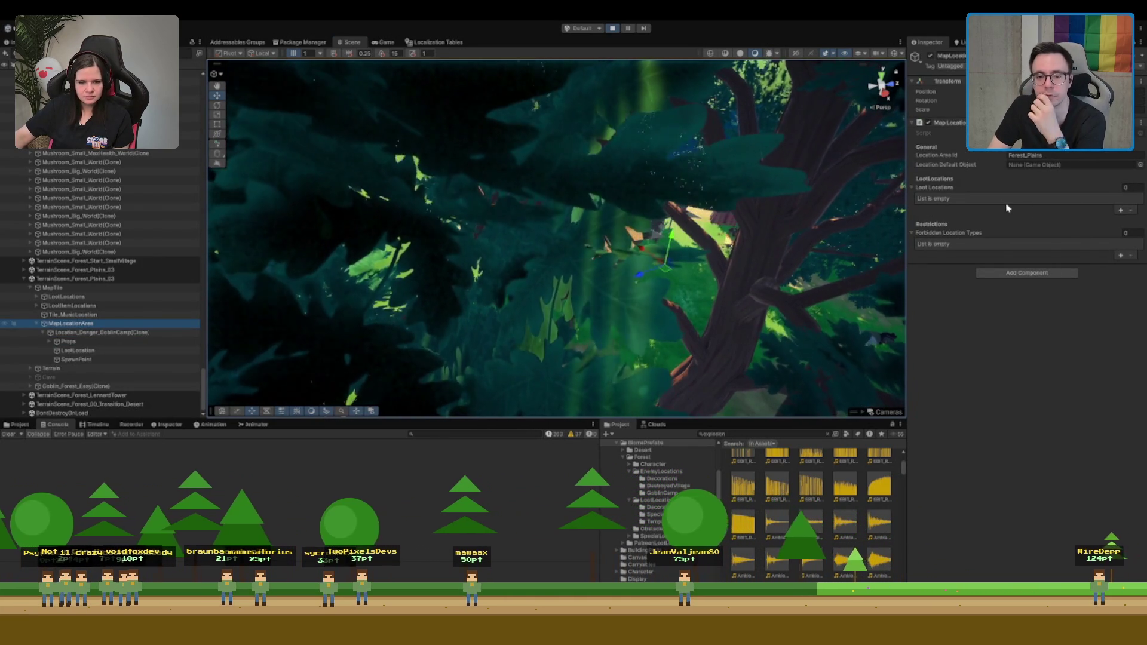
Add and remove a Forbidden Location Types entry, leaving it empty, then select TerrainScene_Forest_Plains_03
scroll(877, 312, "down", 3)
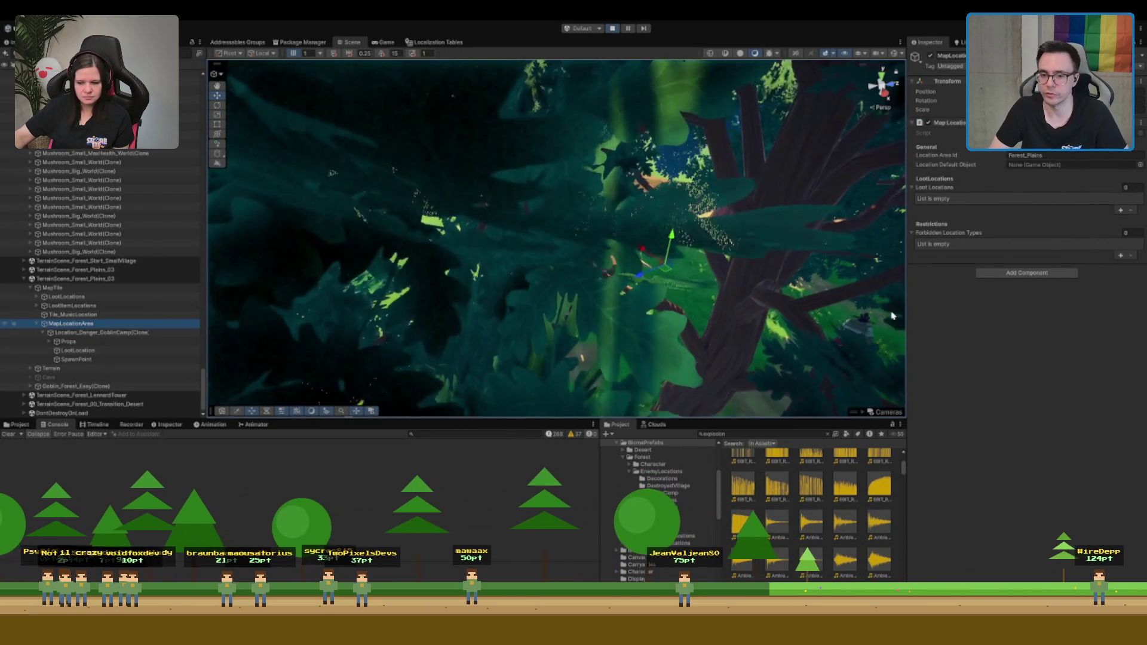
left_click(1121, 256)
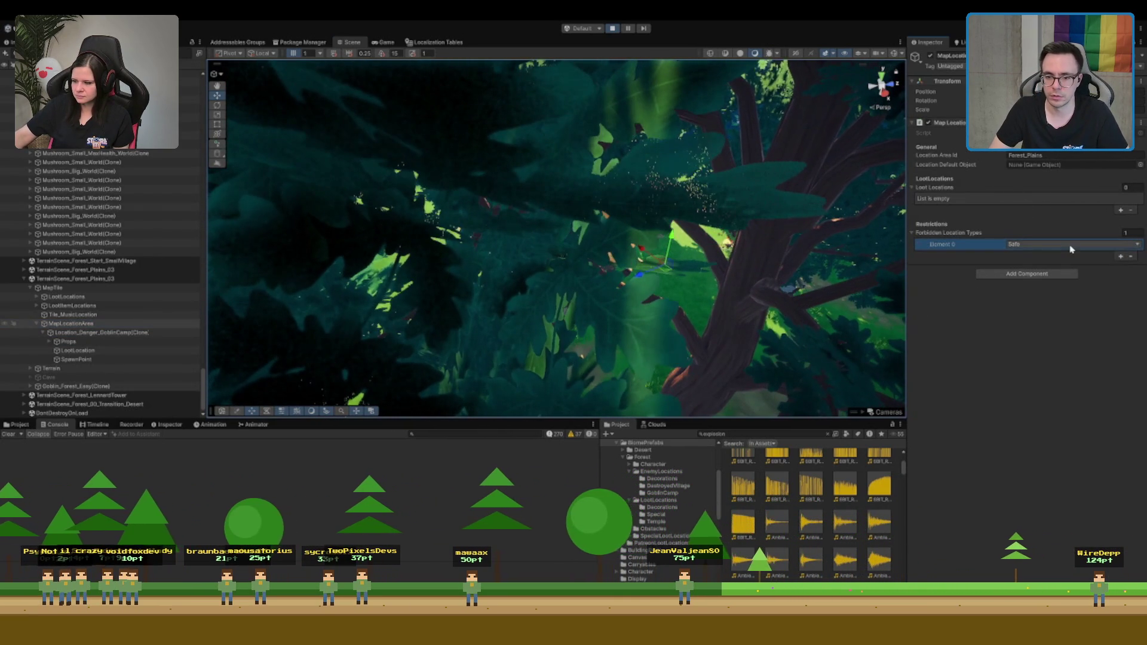
left_click(1131, 256)
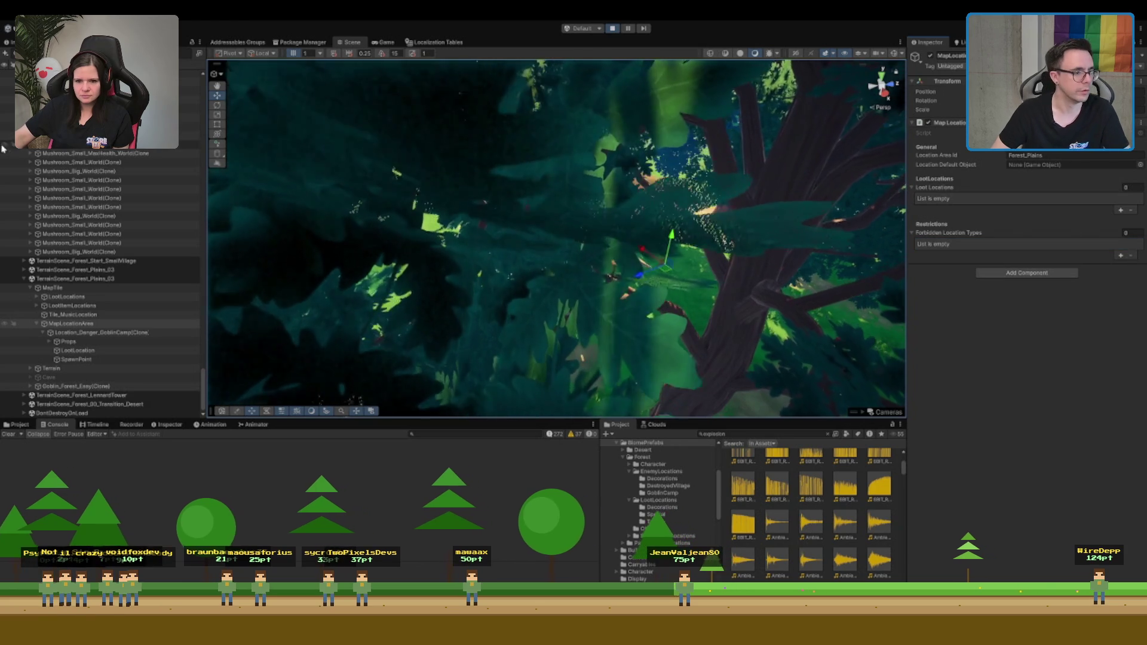
scroll(236, 258, "up", 2)
left_click_drag(204, 327, 204, 382)
left_click(124, 269)
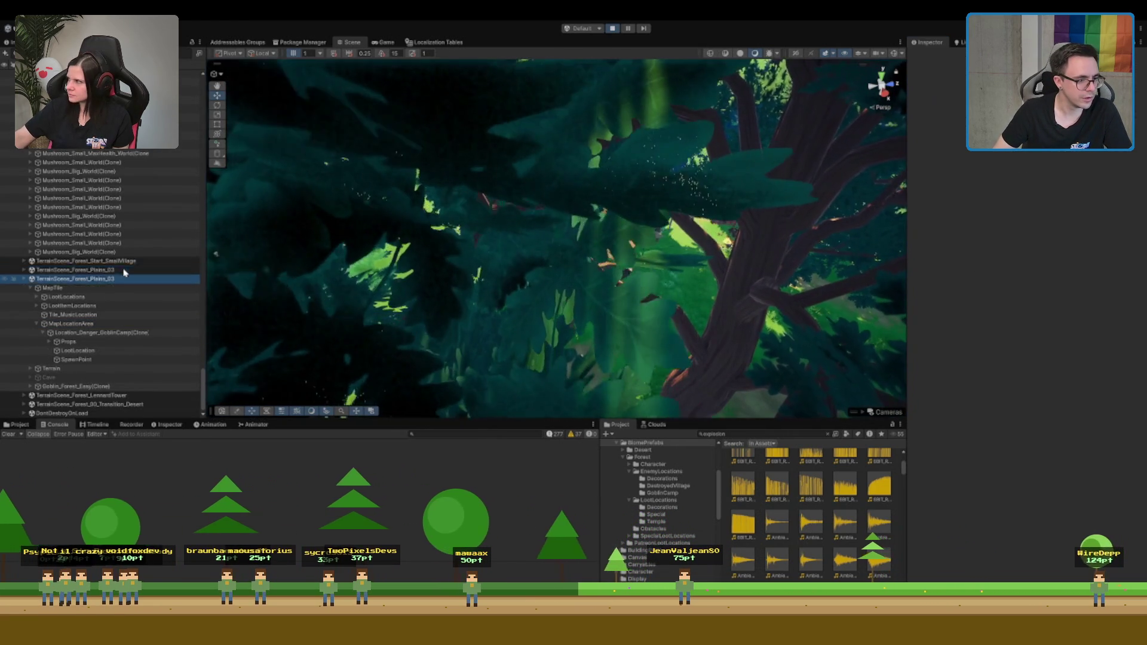
Expand DontDestroyOnLoad > GameManager in the Hierarchy and select MapService
left_click(24, 279)
left_click(24, 341)
scroll(113, 358, "down", 3)
left_click(77, 350)
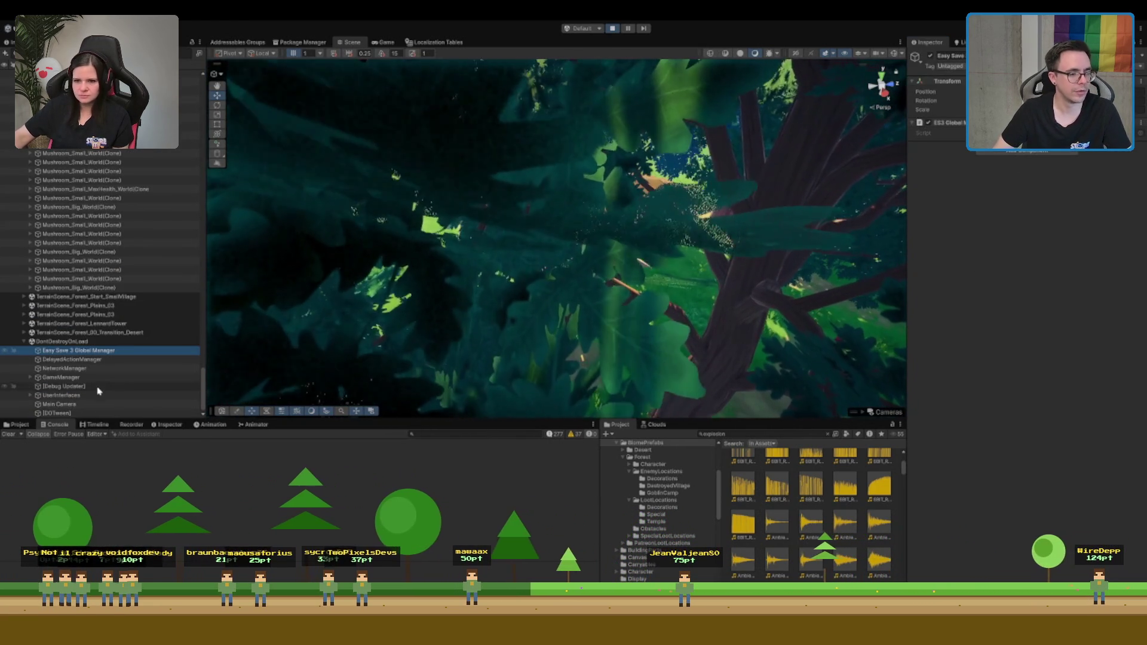
left_click(99, 393)
left_click(89, 377)
key("Right")
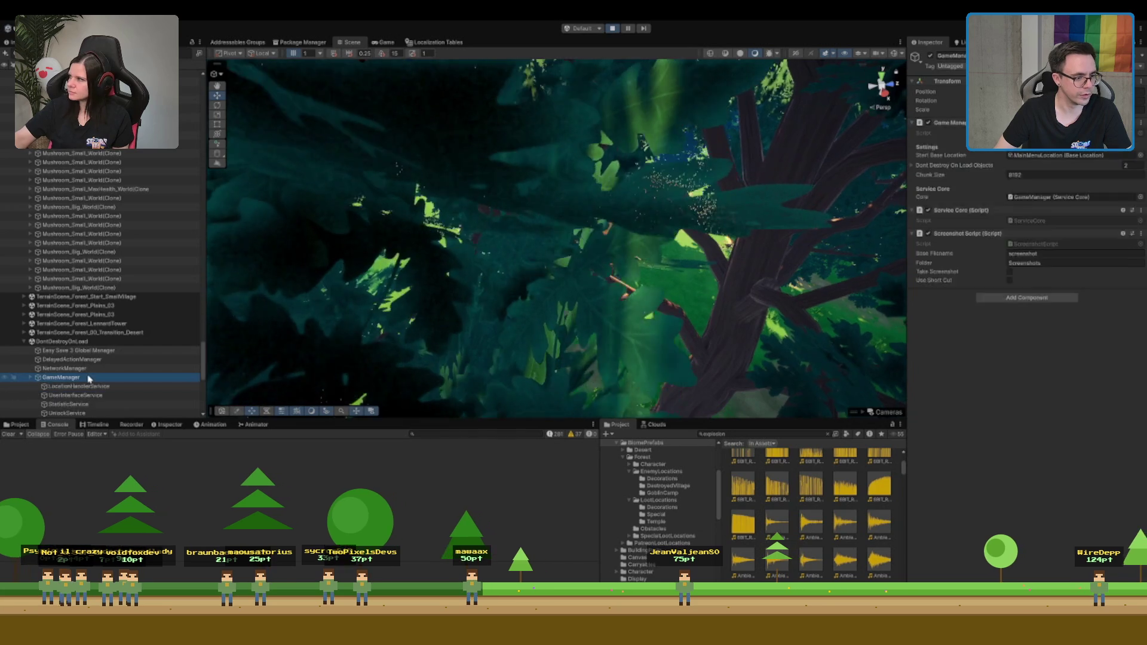
left_click(90, 386)
scroll(91, 385, "down", 2)
scroll(92, 391, "down", 2)
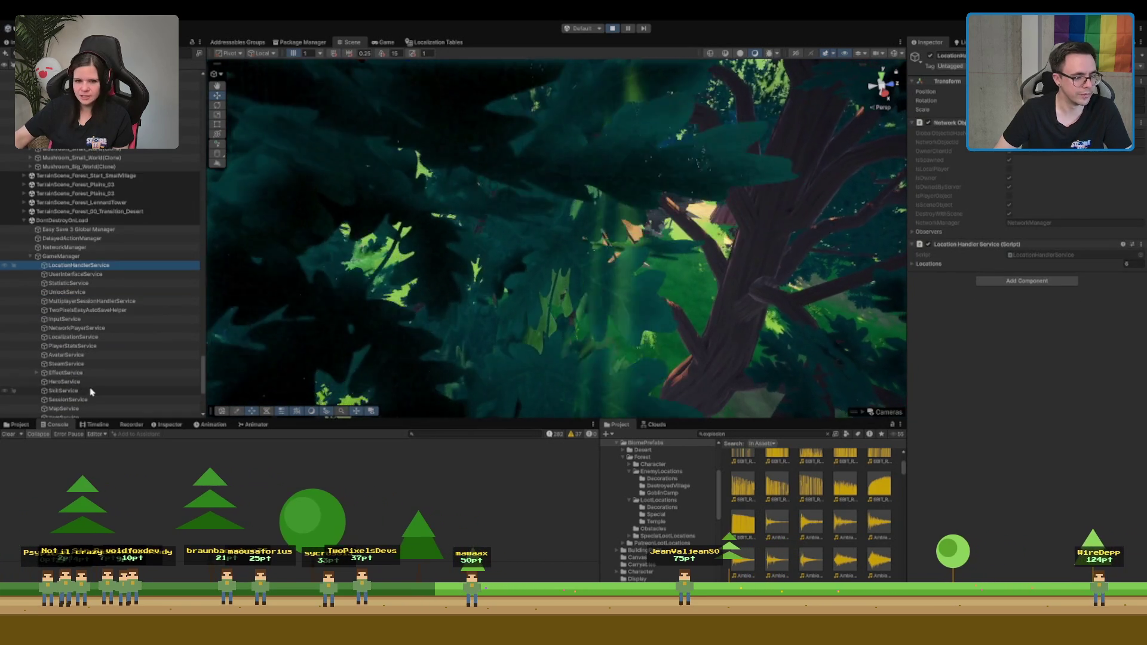
scroll(94, 382, "down", 2)
left_click(101, 360)
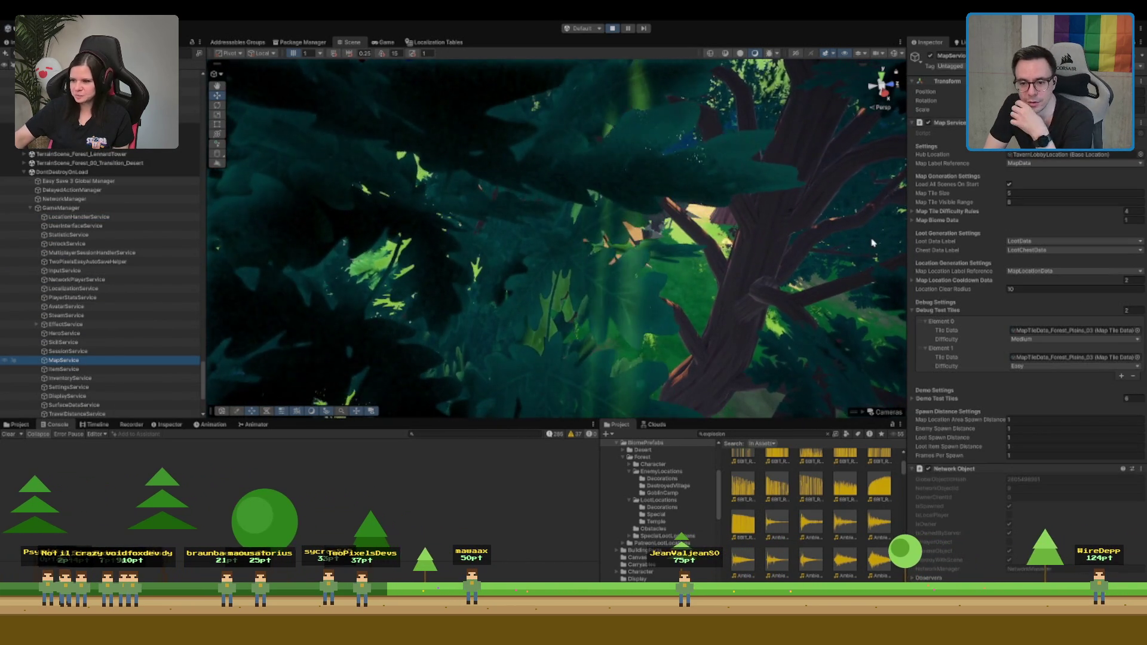
Expand Map Biome Data, Map Tile Difficulty Rules and Map Location Cooldown Data, then stop Play mode
left_click(954, 220)
left_click(950, 211)
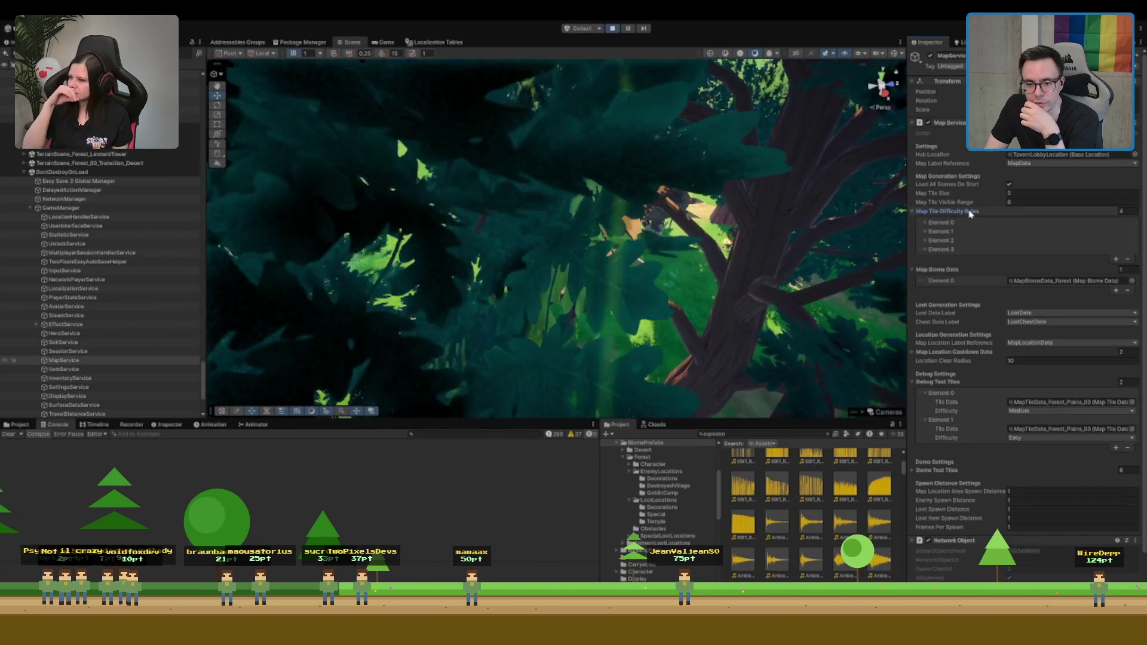
left_click(941, 231)
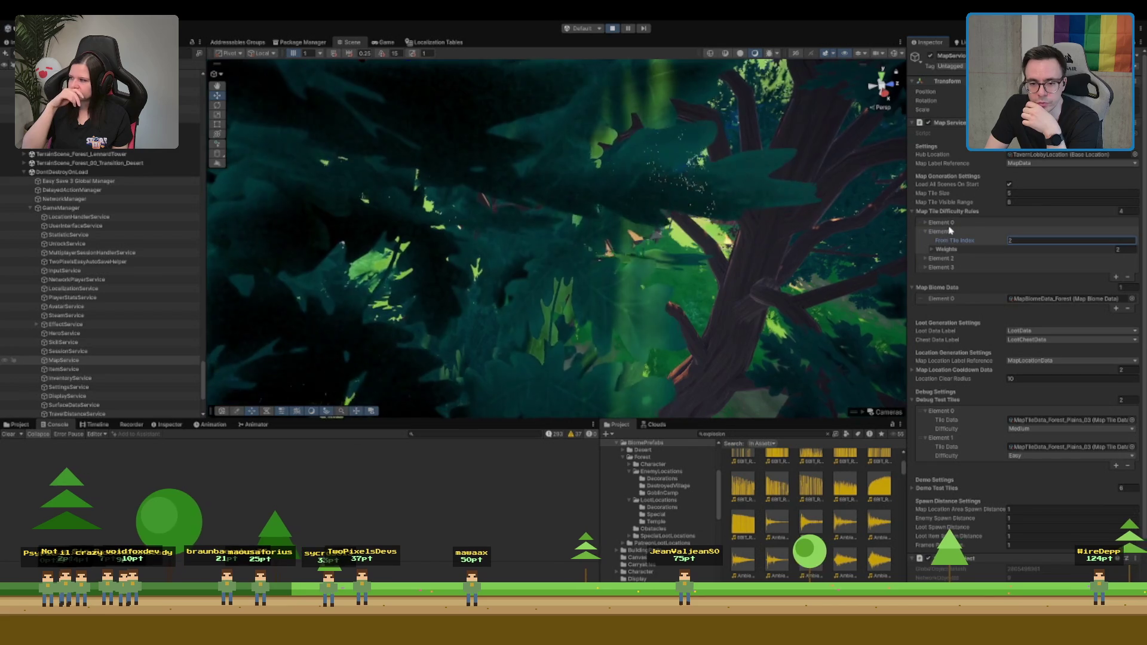
left_click(941, 232)
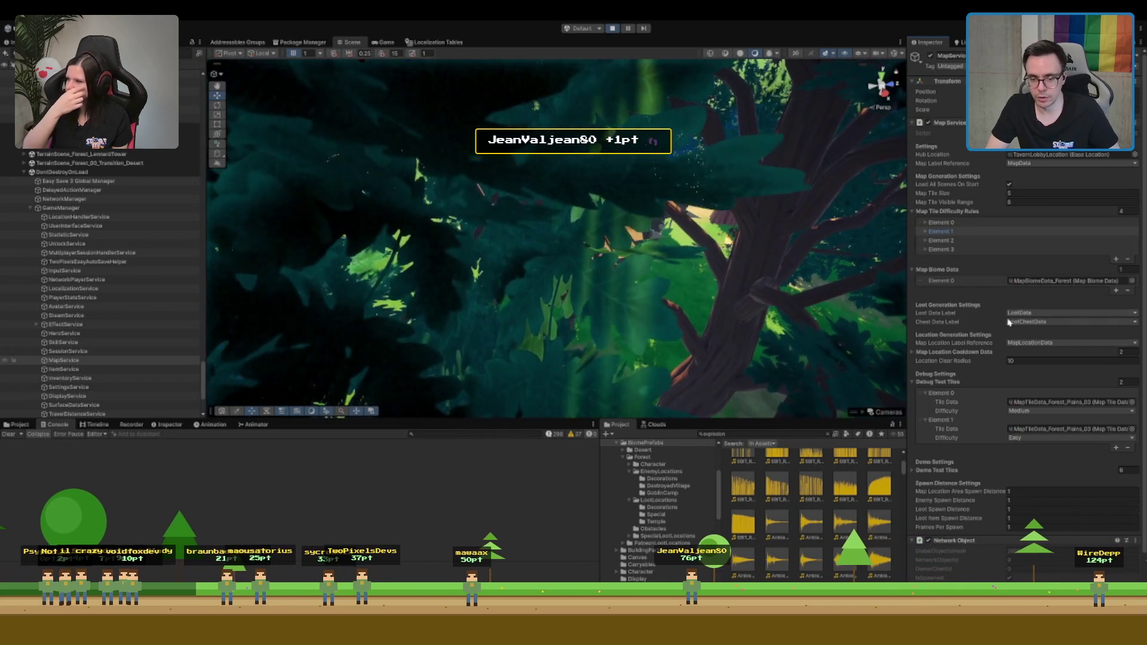
left_click(954, 352)
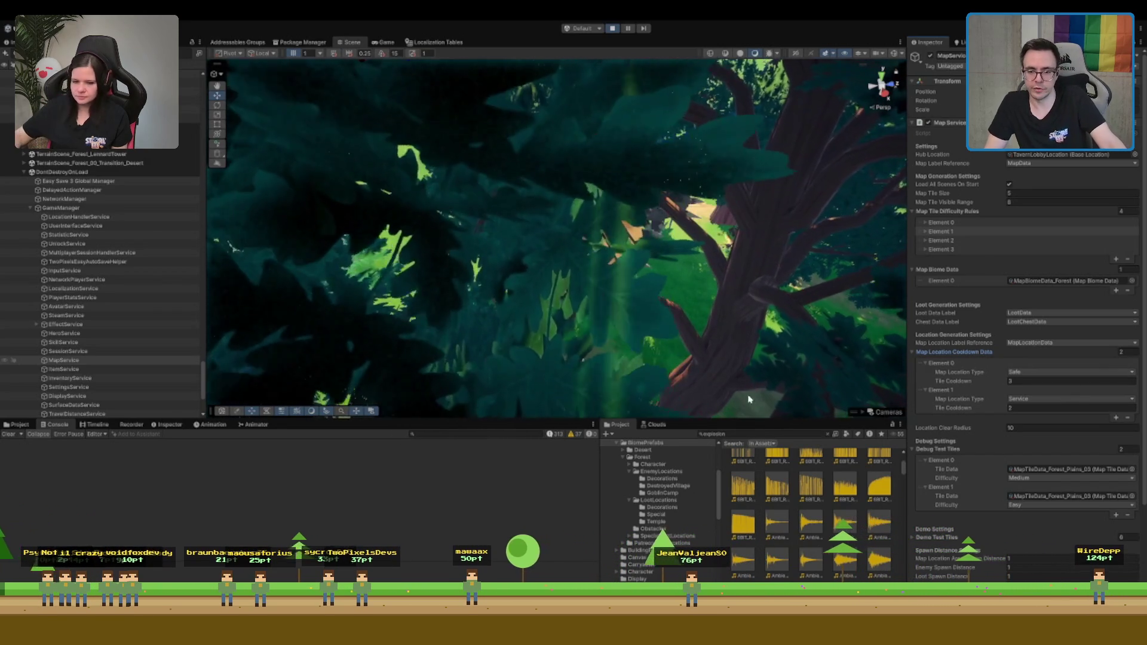
left_click(612, 28)
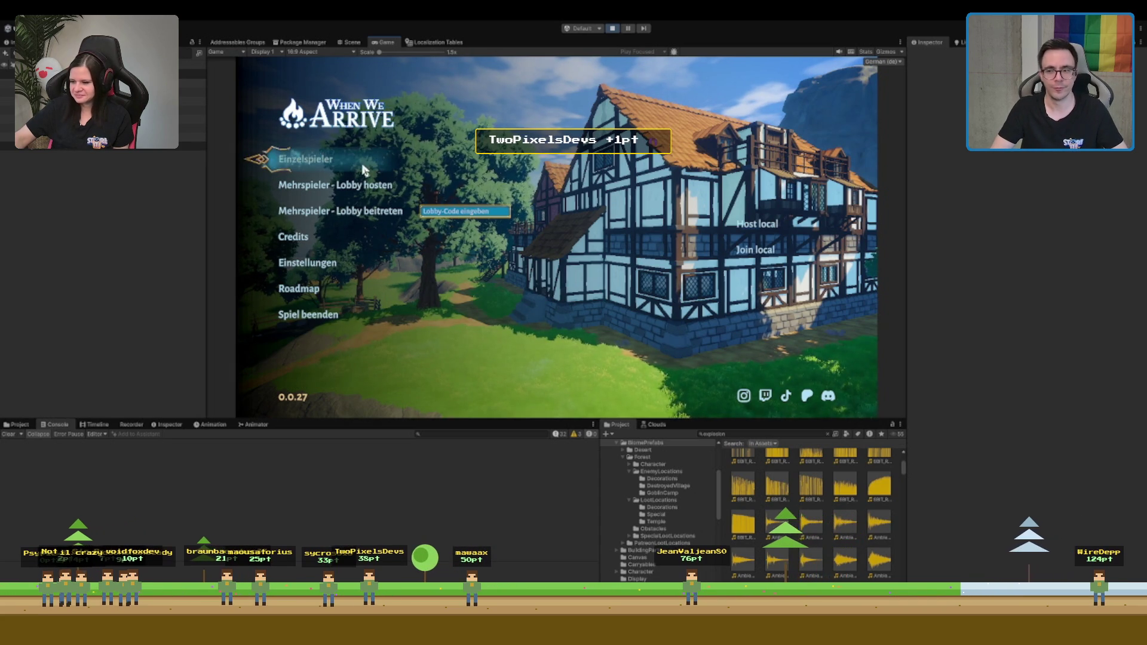
Start an Einzelspieler game and run the character out of the tavern, through the forest, into the portal
key("Return")
key("w")
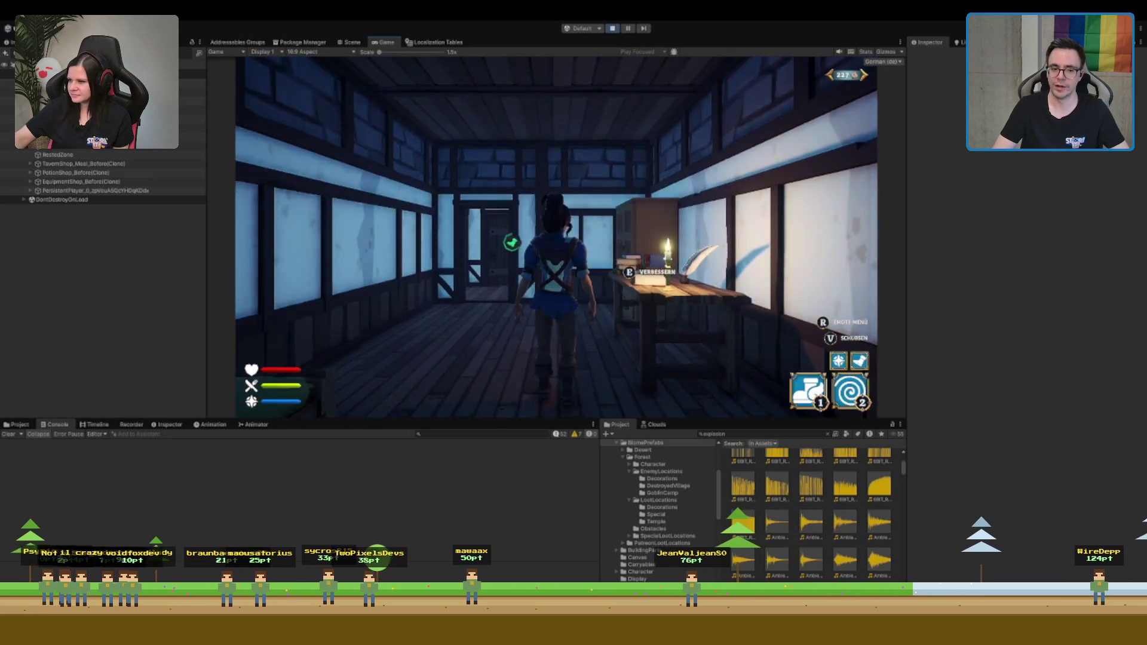
key("w")
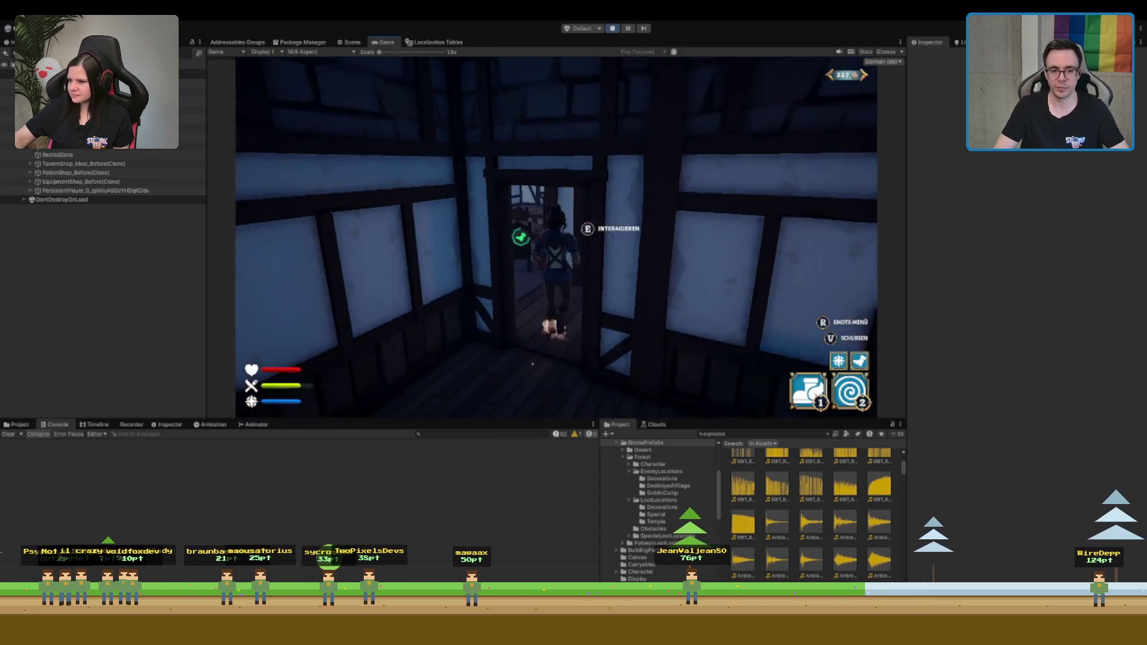
key("w")
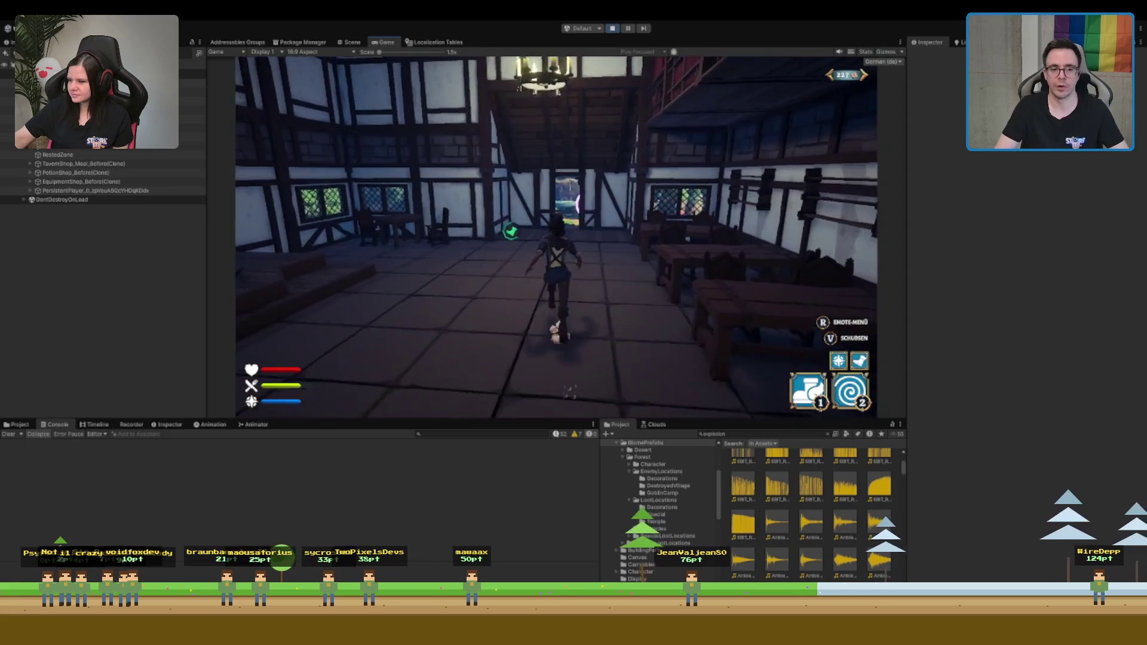
key("w")
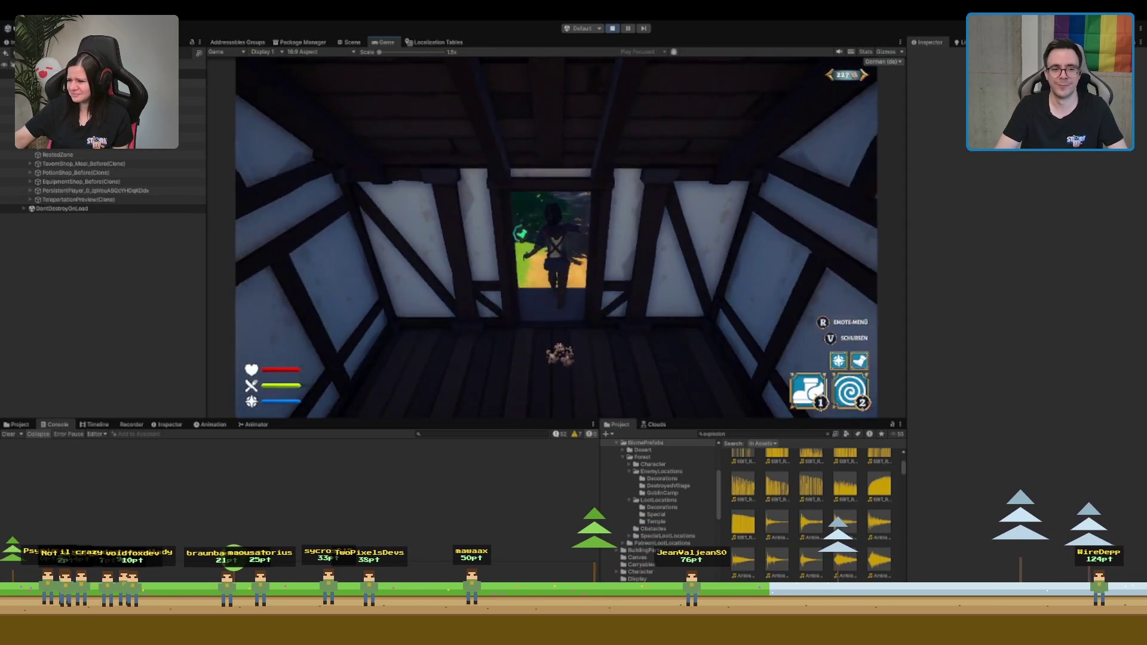
key("2")
key("w")
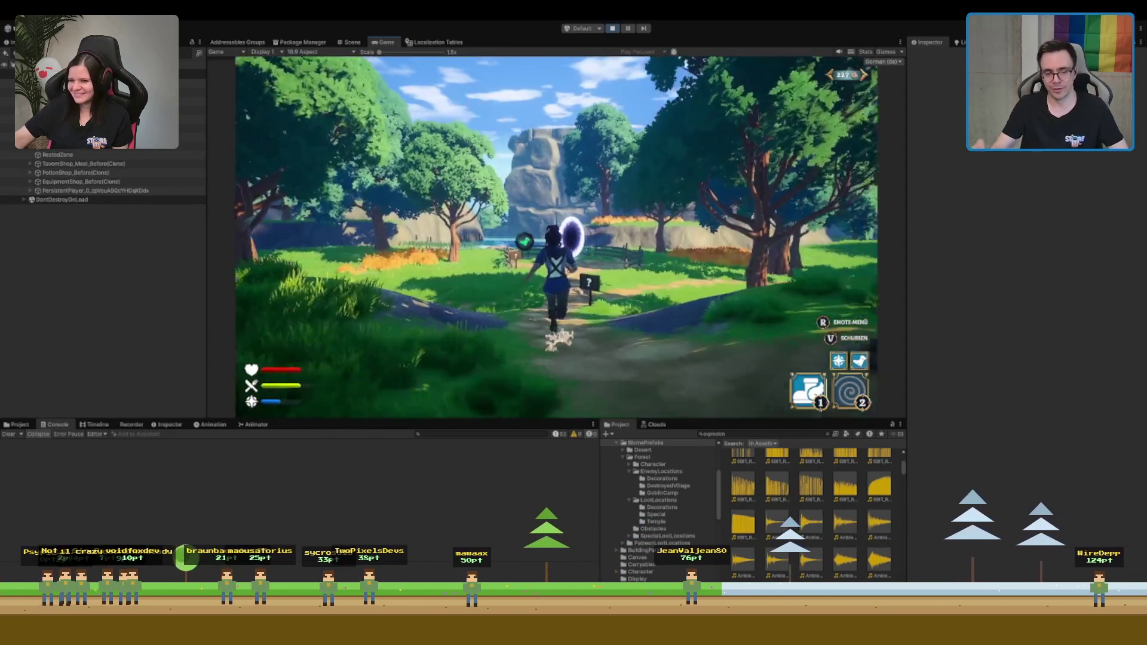
key("w")
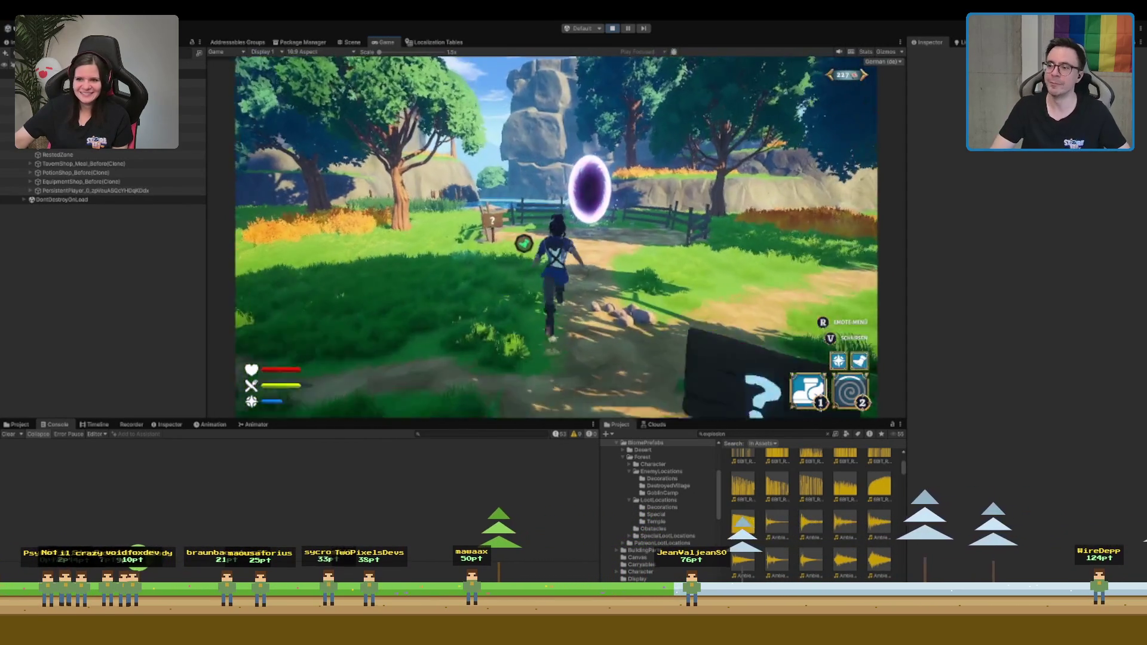
key("w")
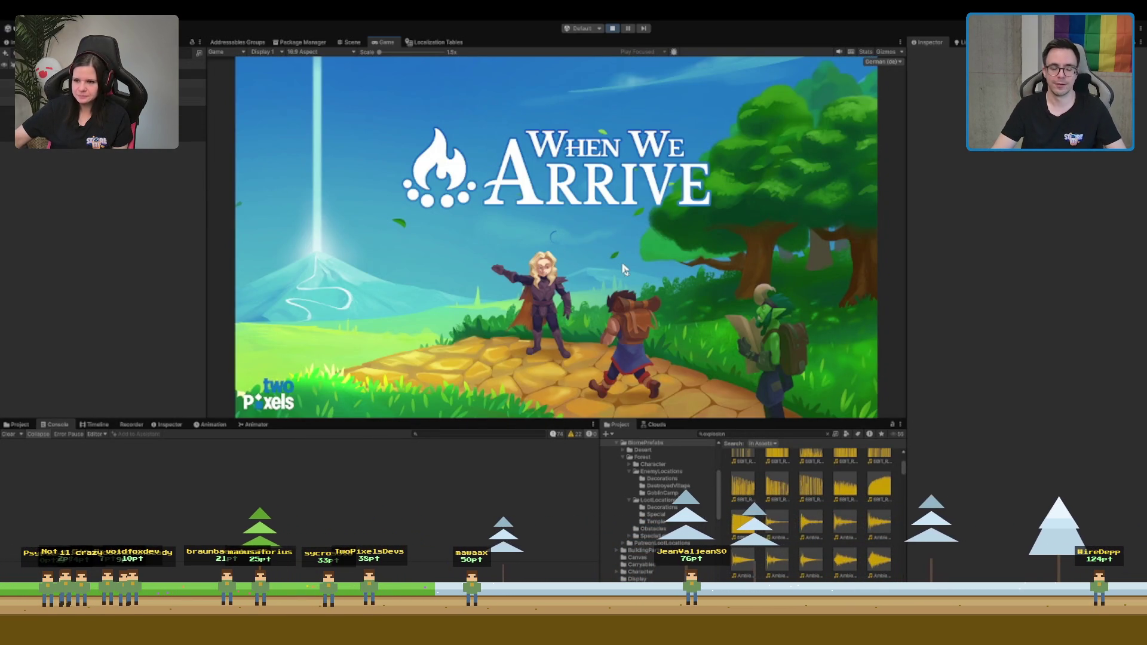
Run the character through the village toward the open field
key("w")
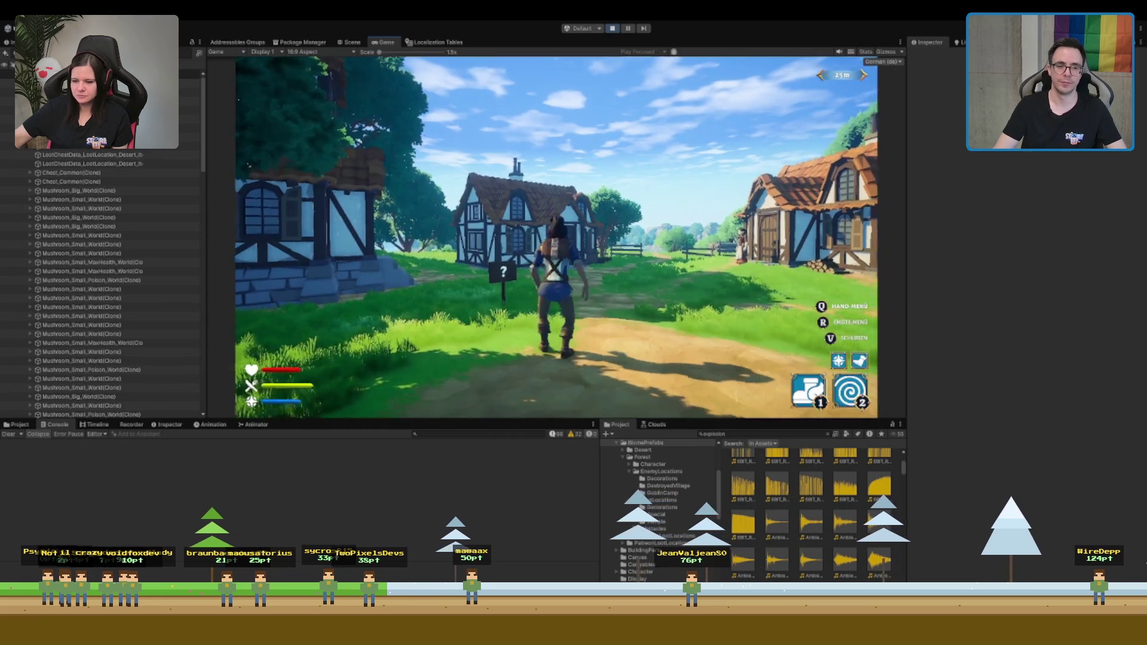
key("w")
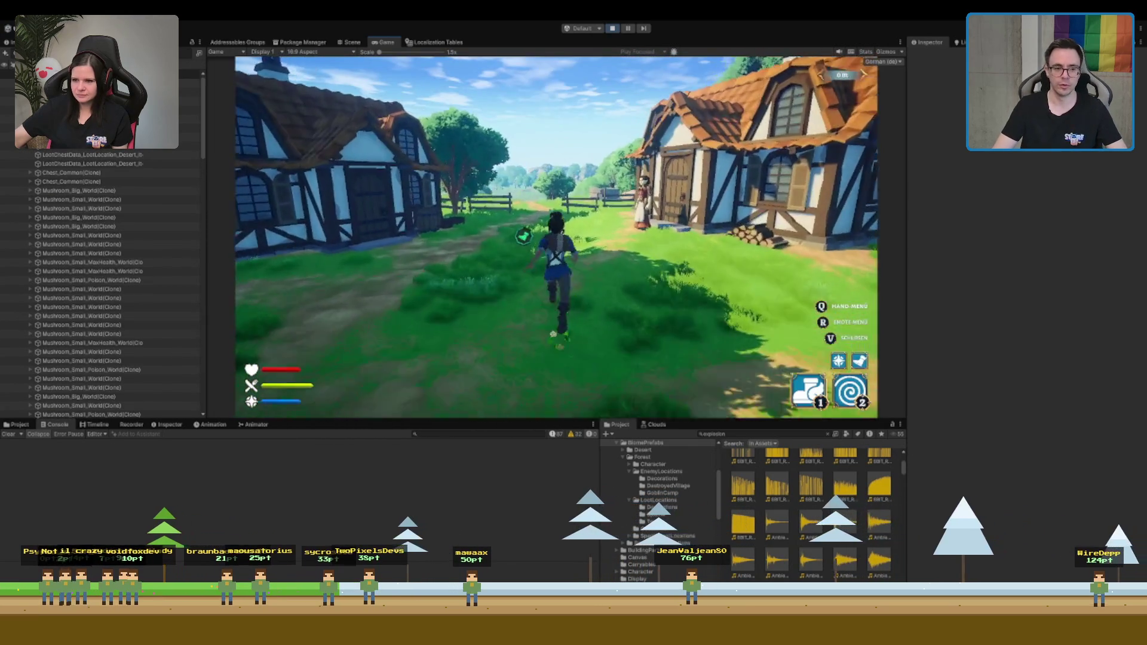
key("w")
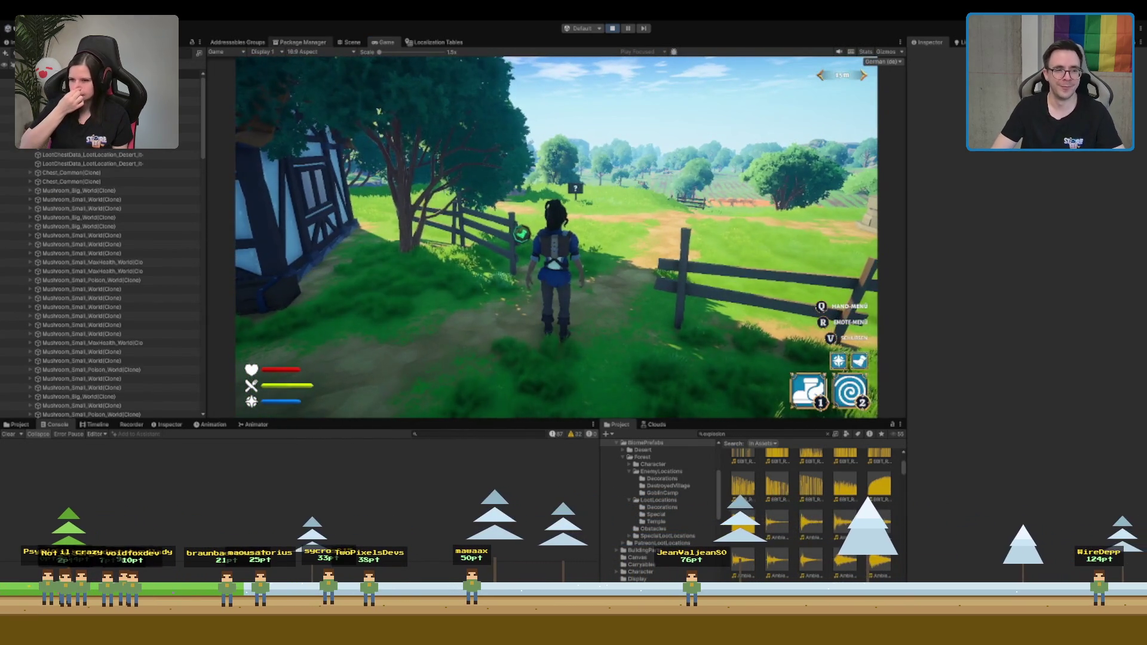
Zoom around the island terrain in the Scene view, then return to the Game view
key("ctrl+1")
scroll(525, 245, "down", 10)
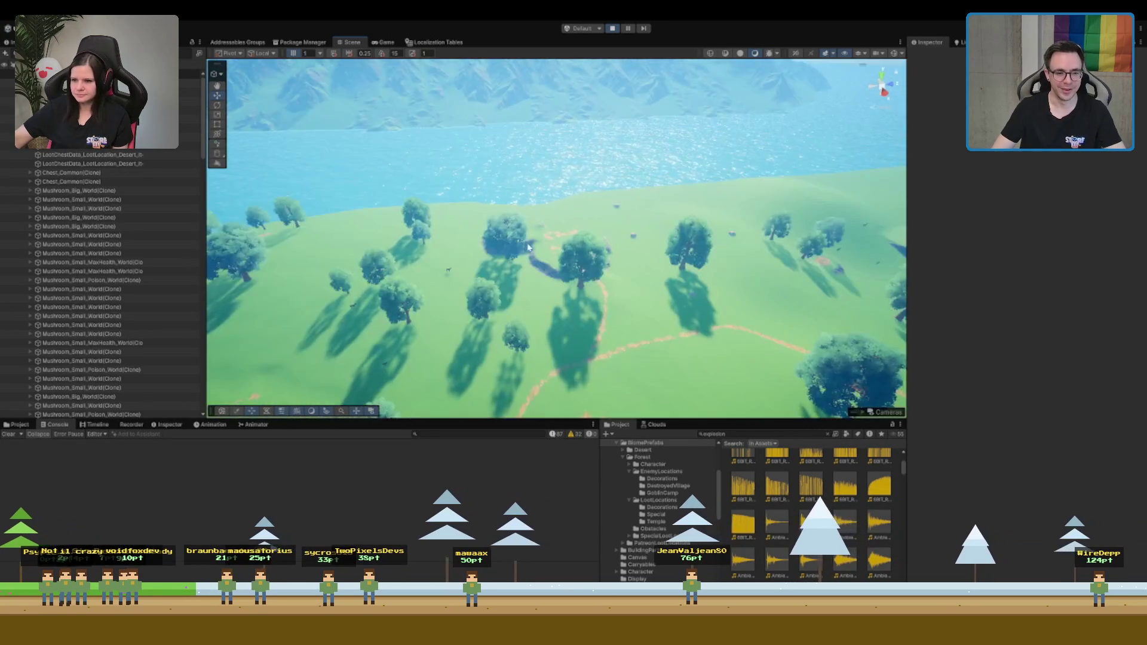
scroll(519, 285, "up", 10)
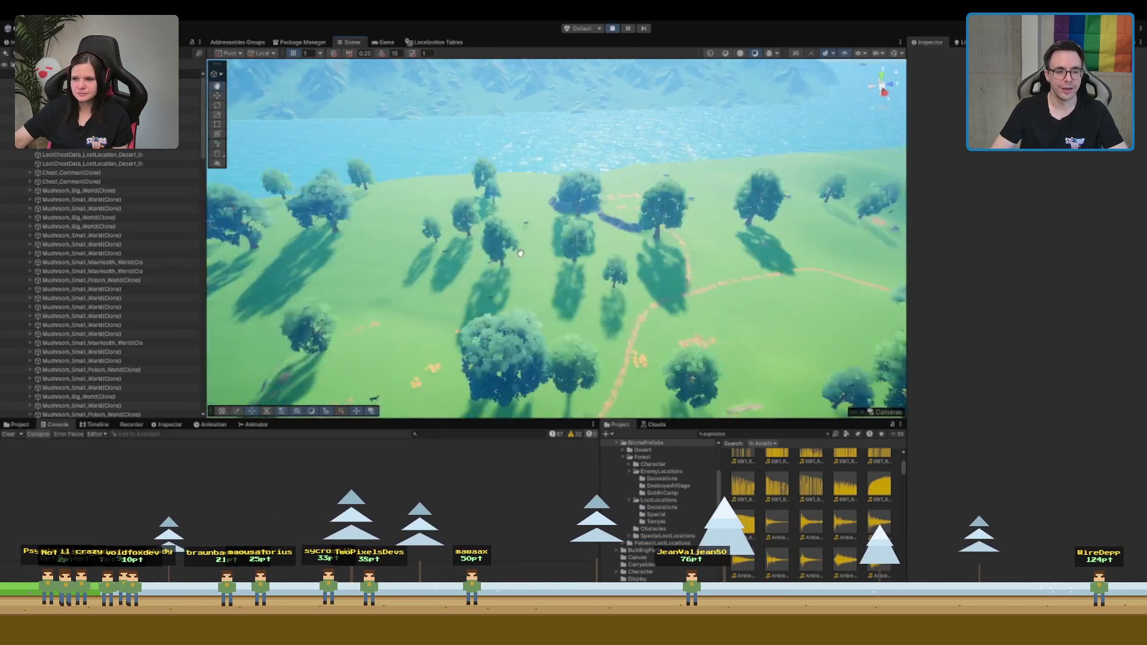
scroll(621, 254, "down", 10)
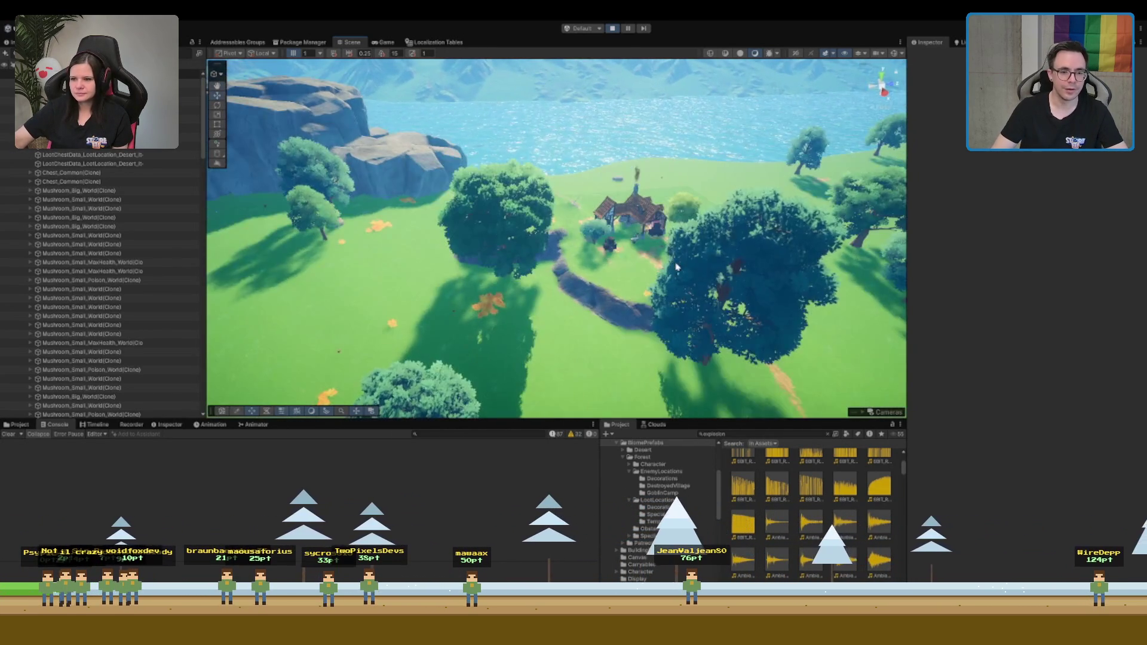
scroll(389, 272, "up", 10)
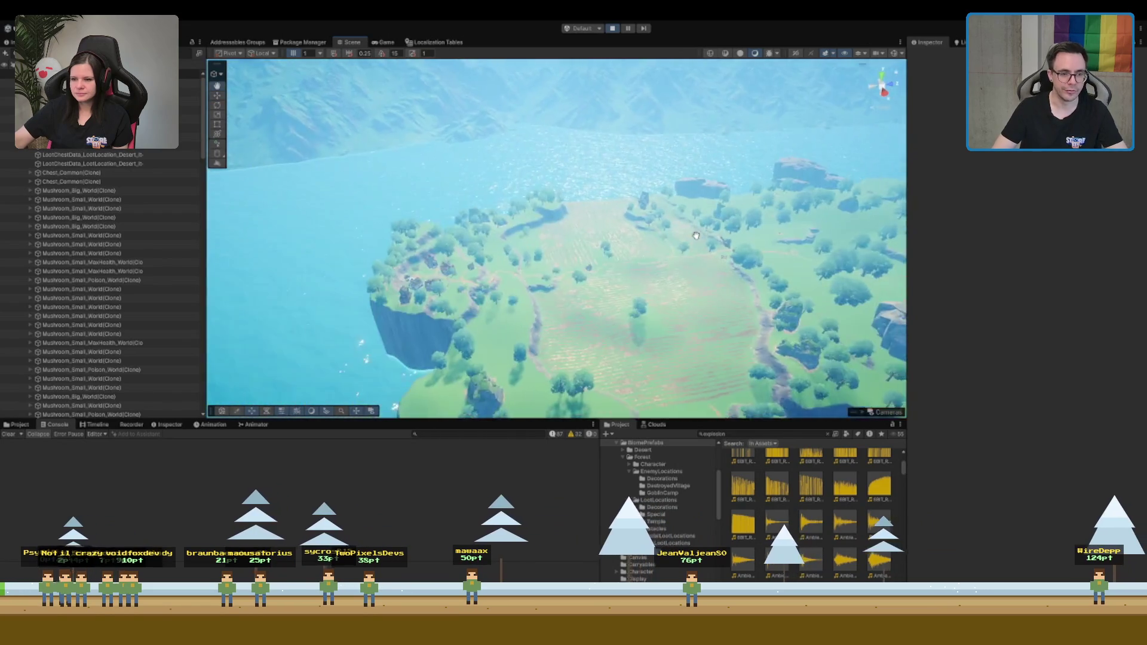
scroll(448, 171, "down", 5)
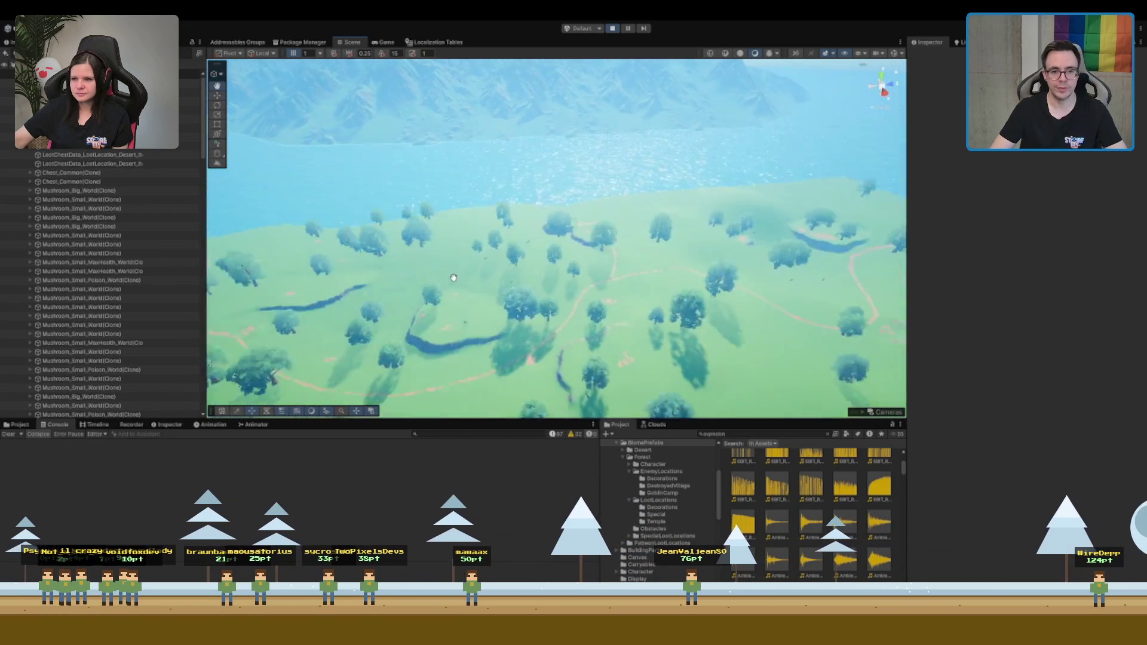
scroll(851, 161, "up", 5)
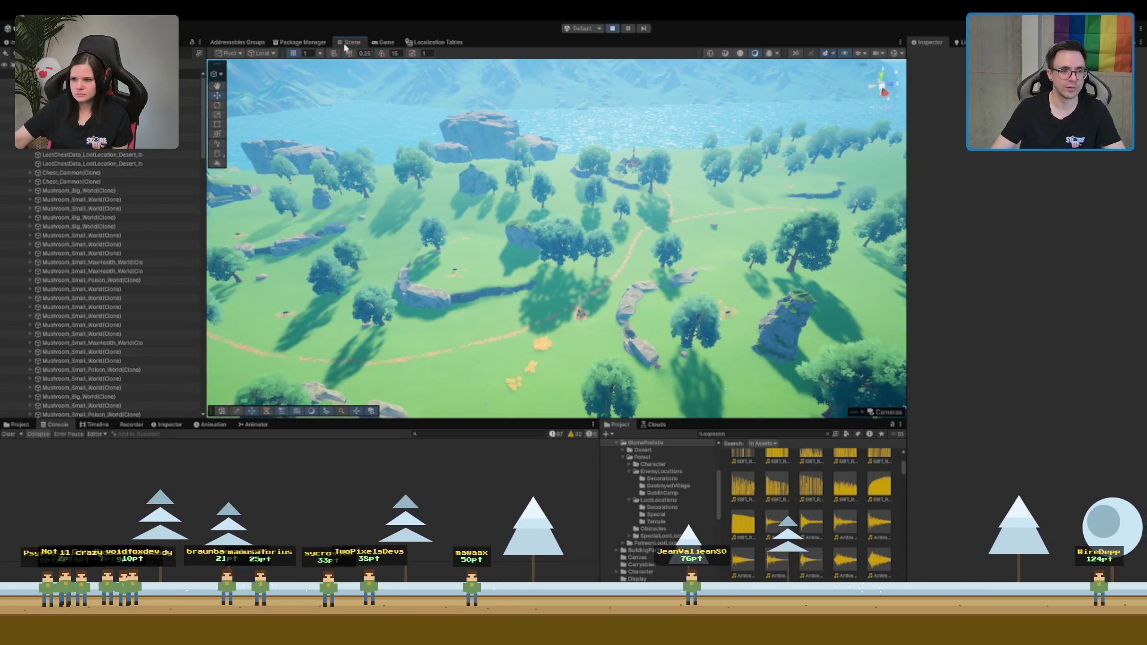
key("ctrl+2")
Run the character along the path past the fence and wheat fields toward the hut
key("w")
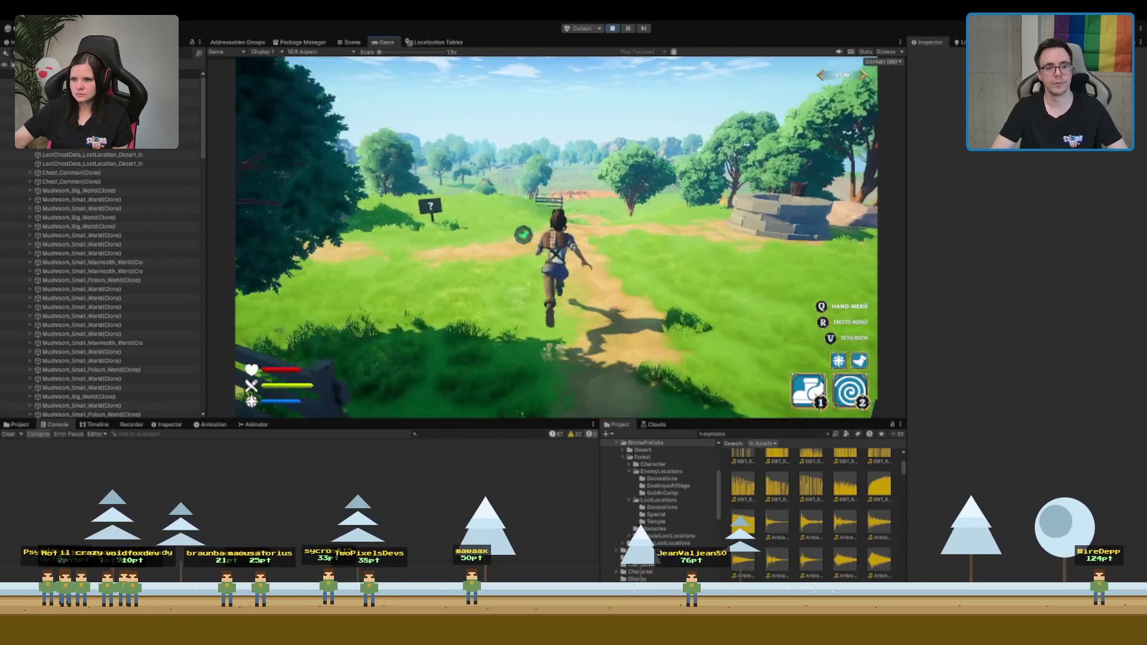
key("w")
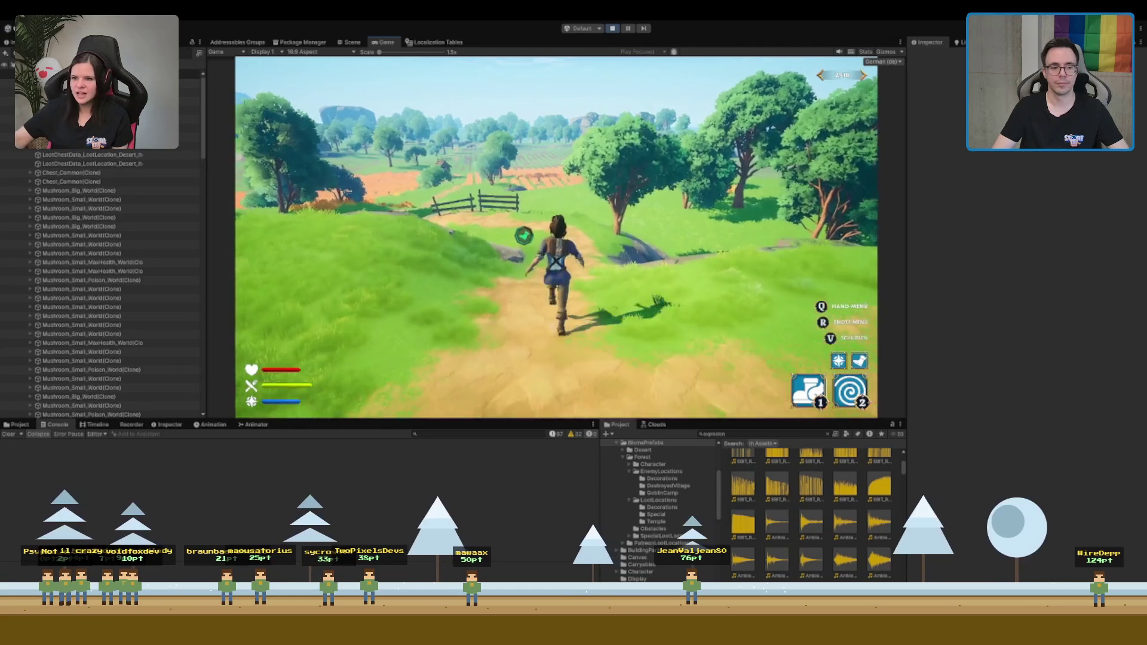
key("w")
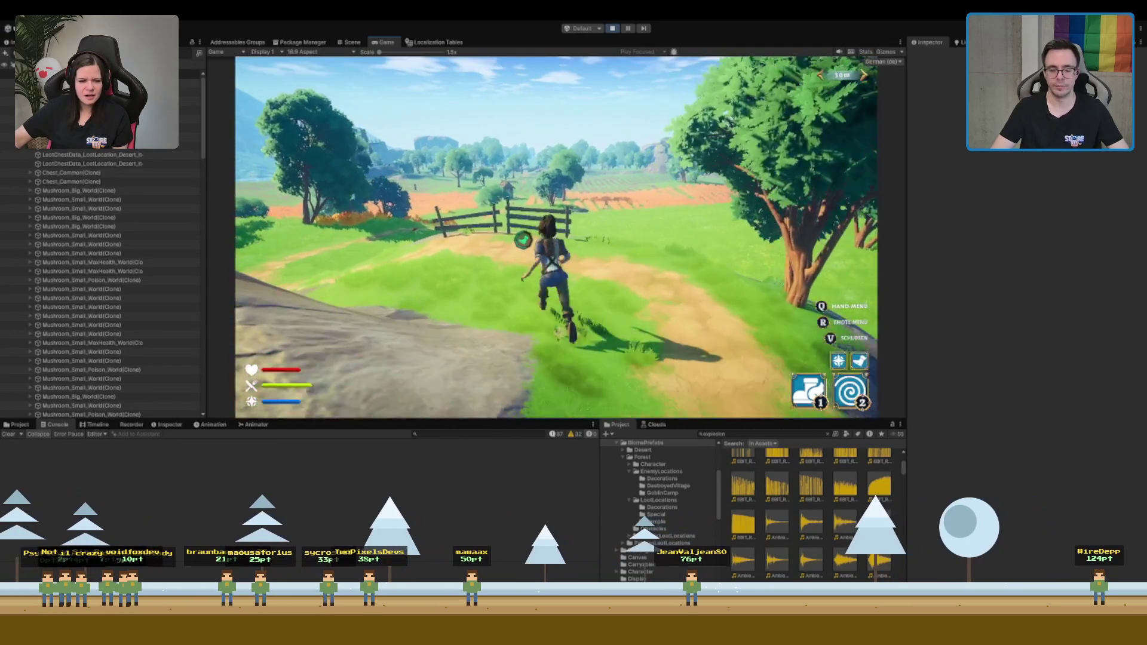
key("w")
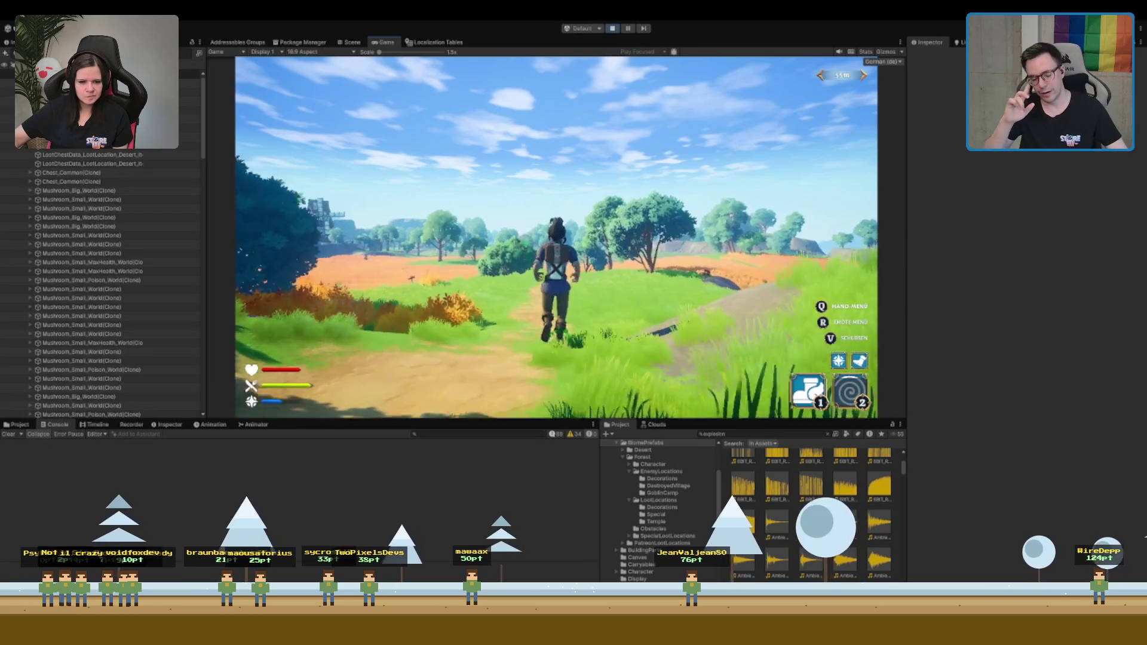
key("w")
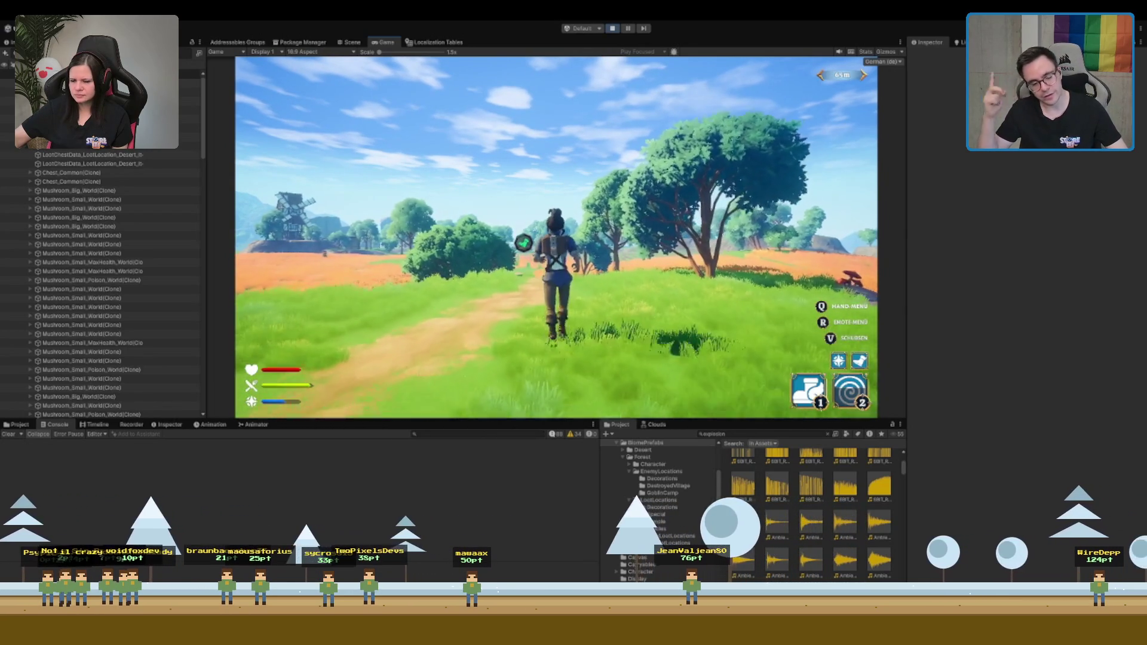
key("w")
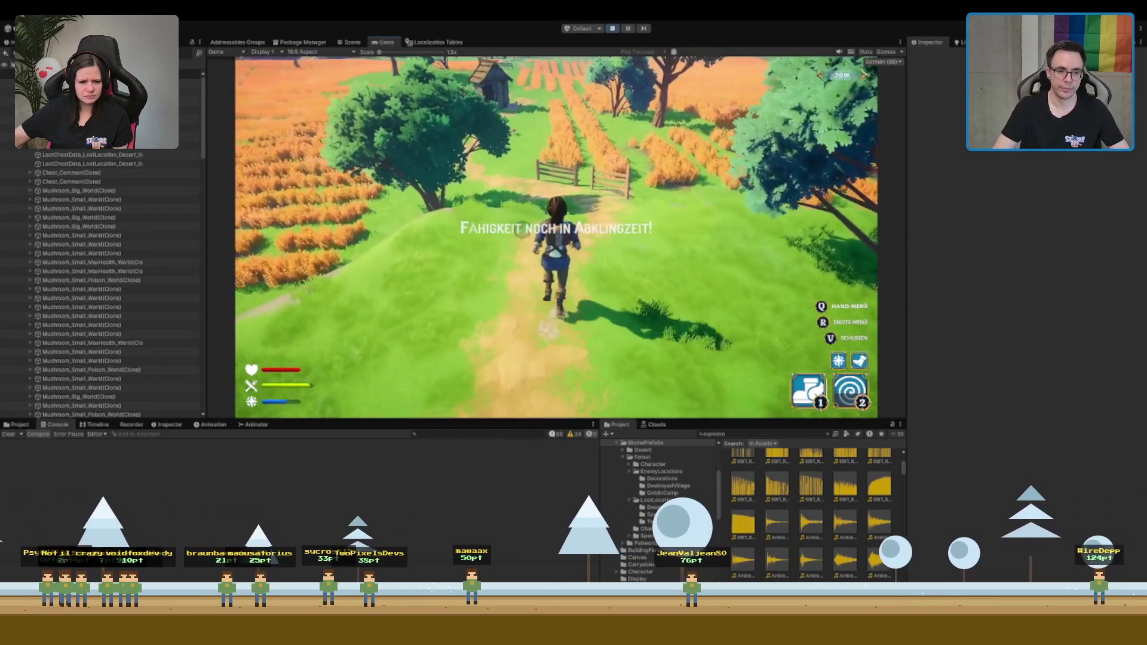
key("w")
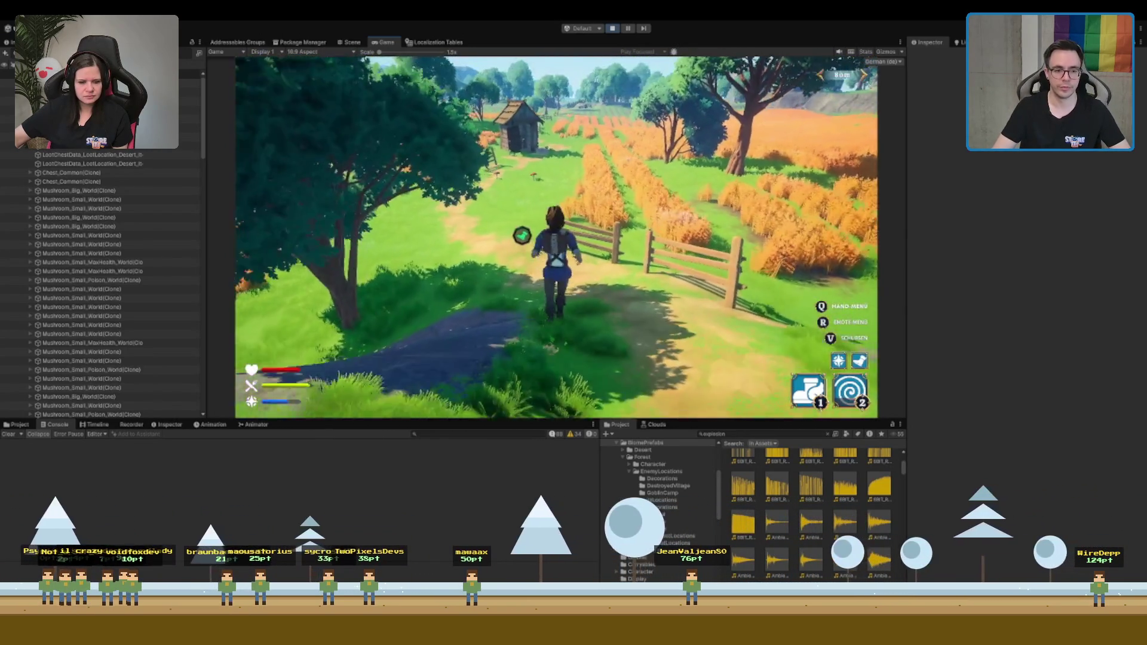
key("w")
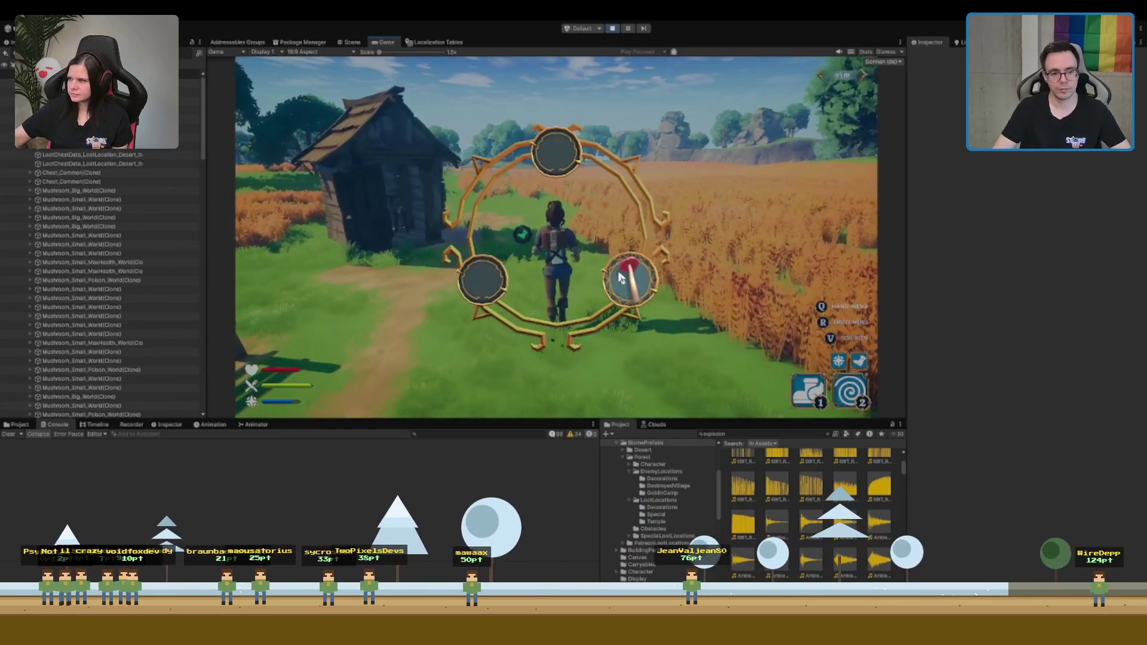
Close the radial hand menu, run past the hut, and open the chest beside the crates
left_click(616, 262)
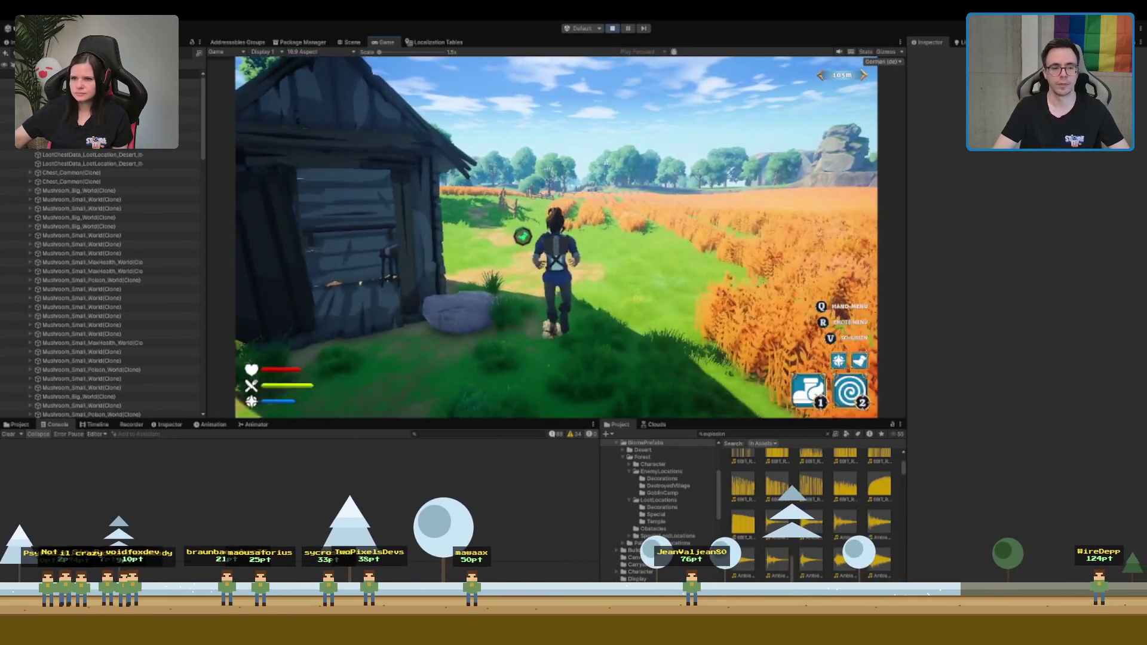
key("w")
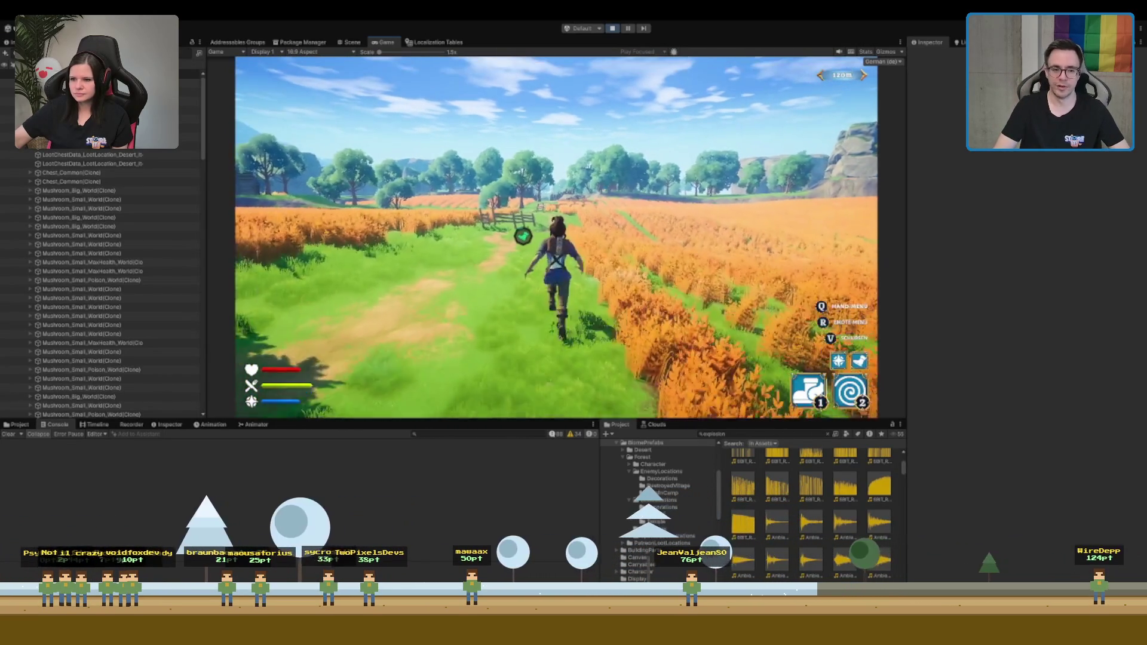
key("2")
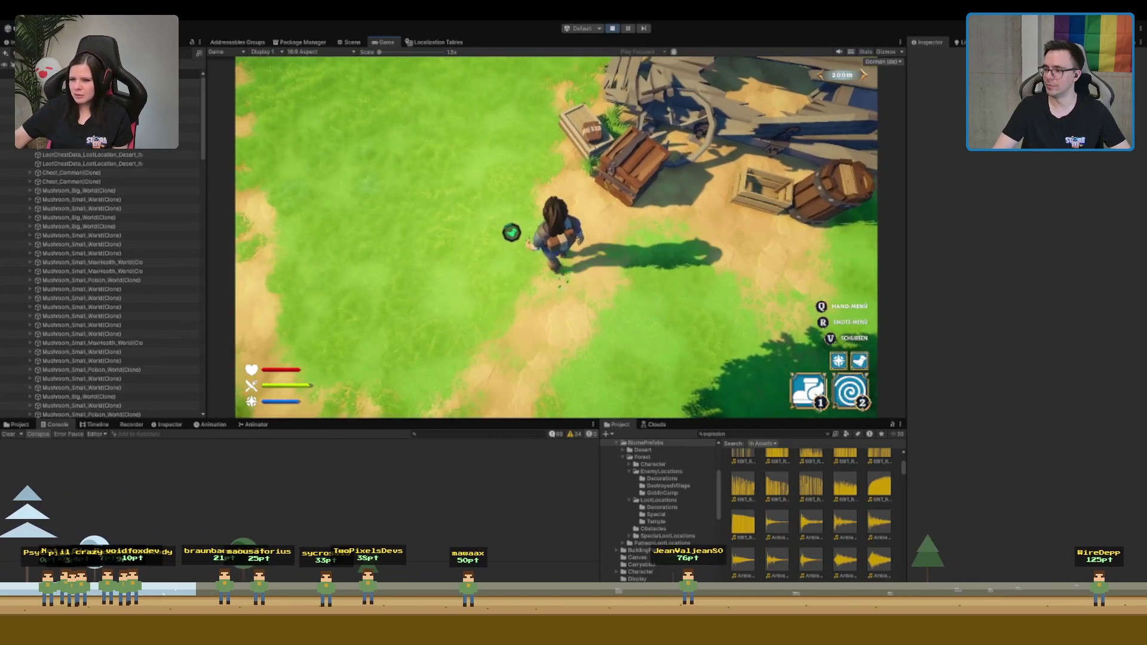
key("e")
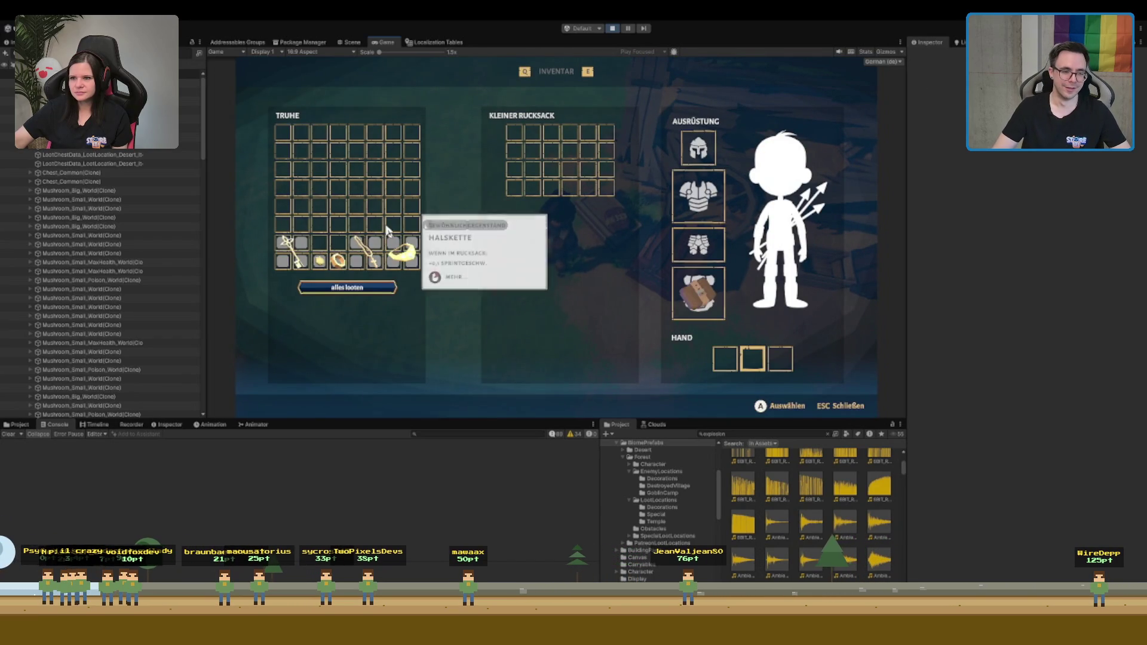
Move the chest item into the Kleiner Rucksack, run out the palisade gate, and switch to Scene view
left_click_drag(402, 253, 522, 179)
left_click_drag(320, 261, 516, 152)
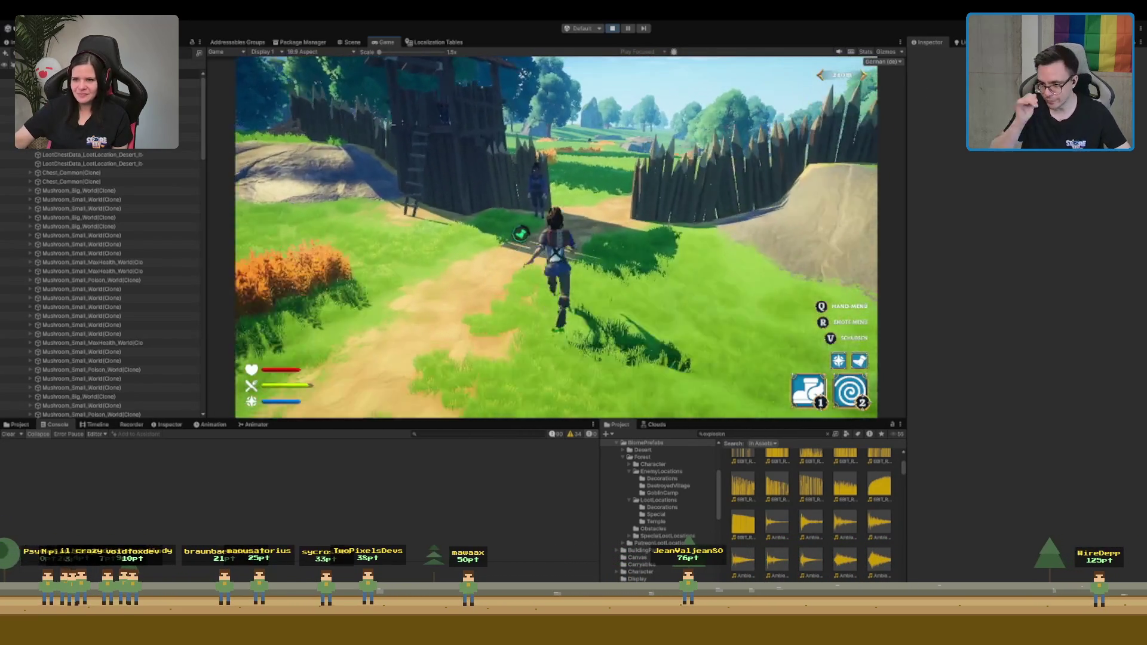
key("w")
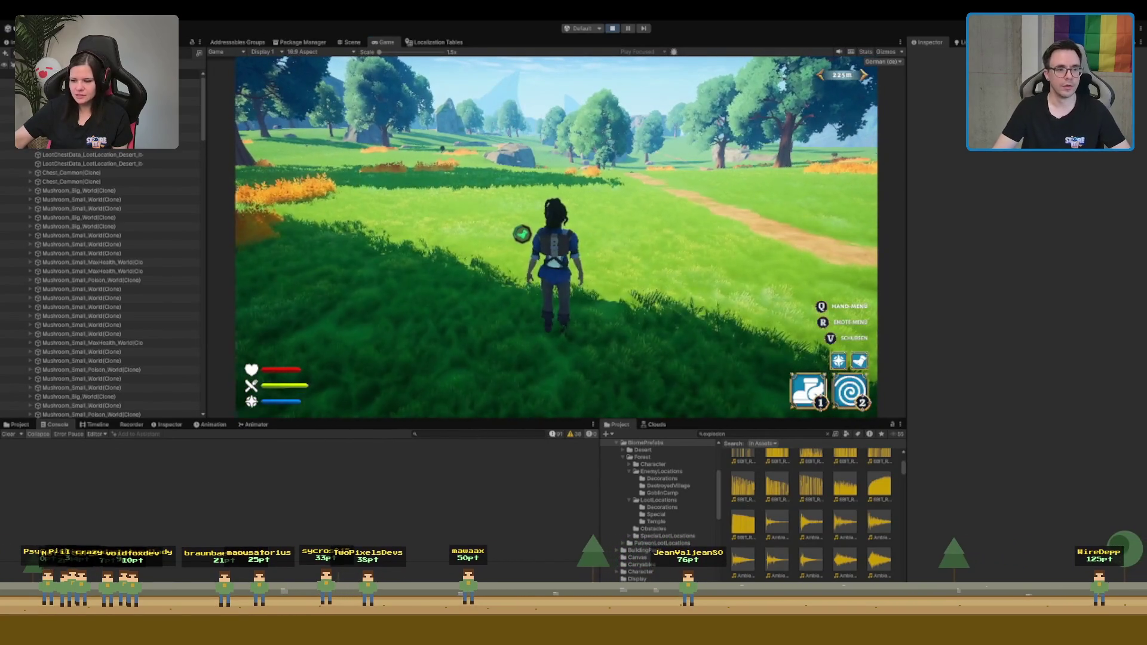
key("ctrl+1")
Zoom the Scene view briefly, then return to the running game
scroll(417, 185, "down", 3)
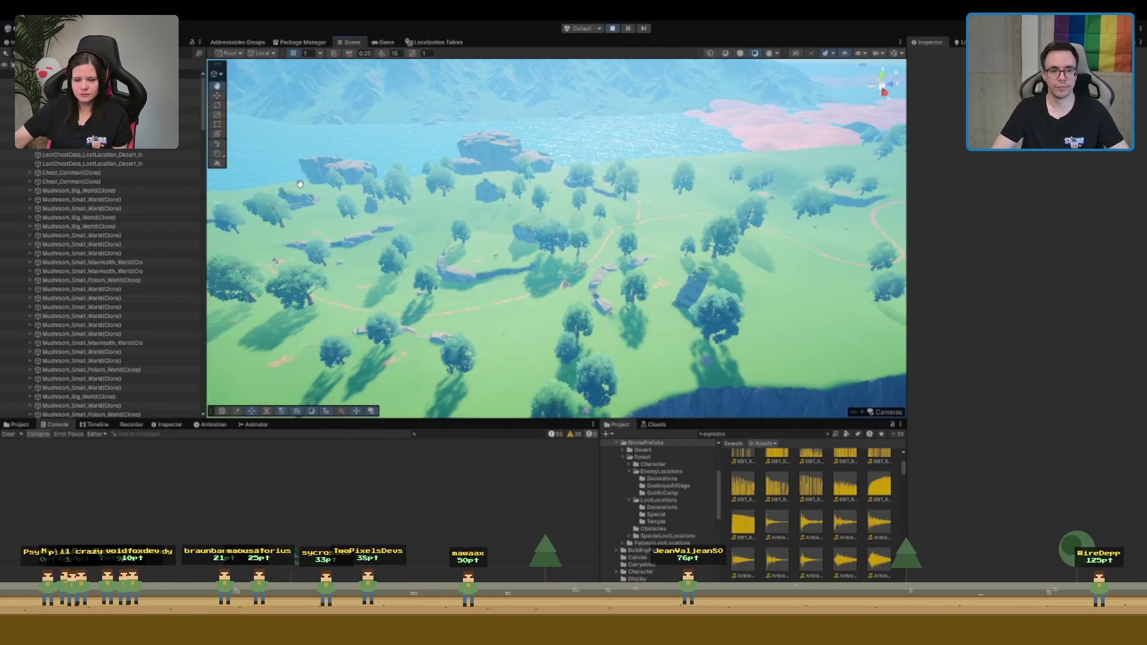
scroll(729, 195, "up", 5)
scroll(730, 195, "down", 5)
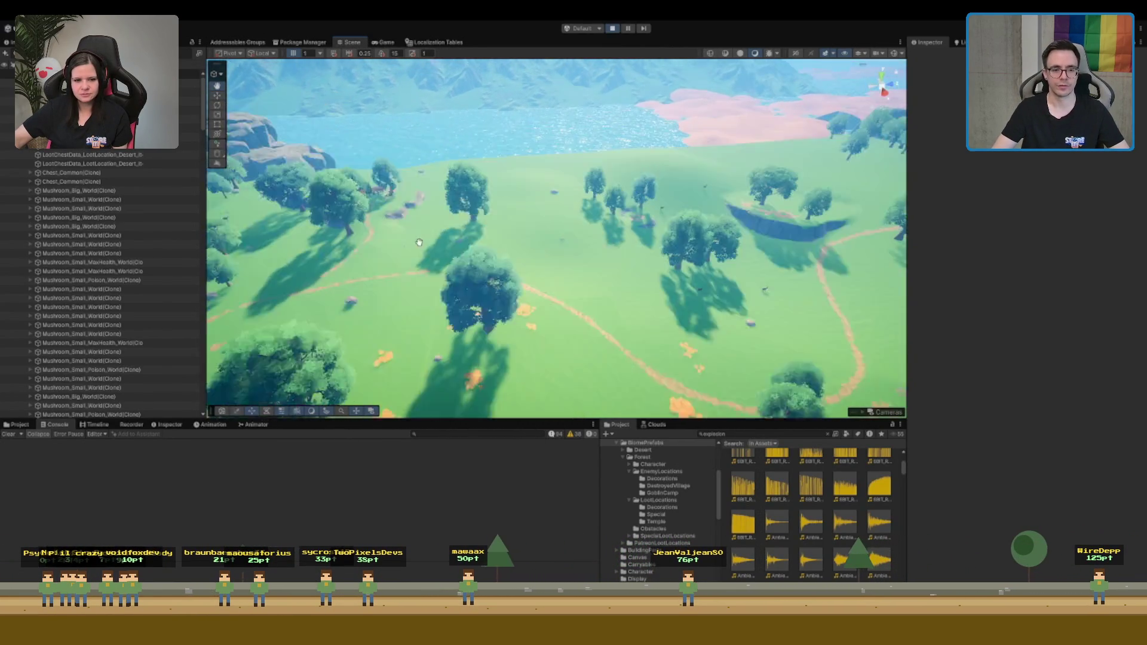
left_click(386, 42)
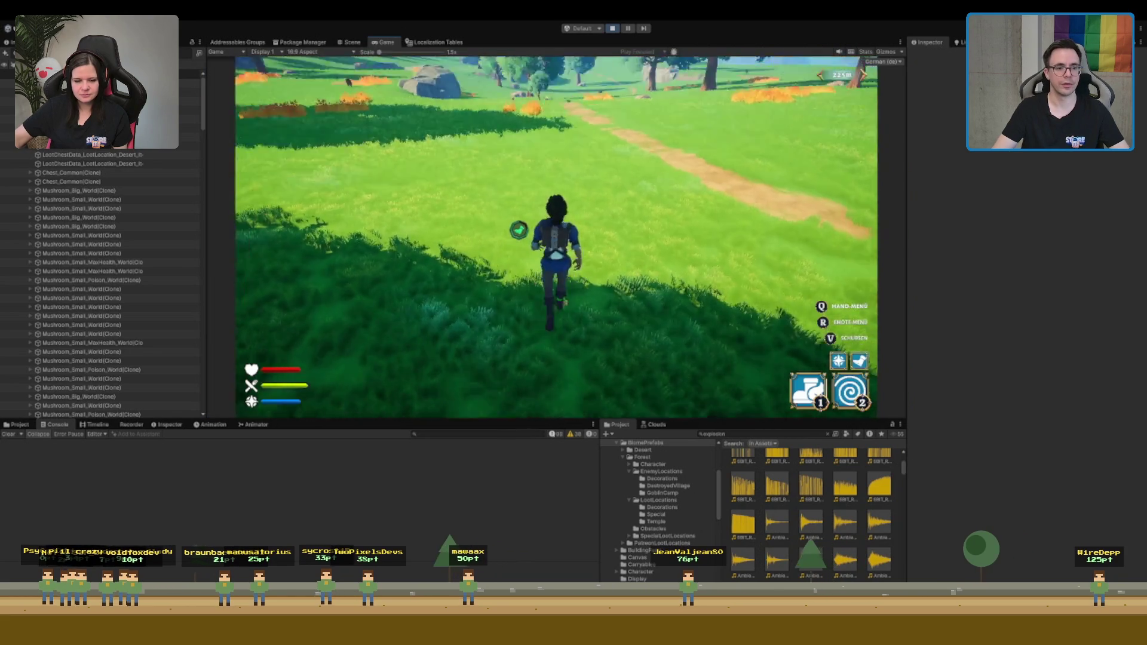
Run the character across the meadow past boulders and a boar toward the rocks and trees
key("w")
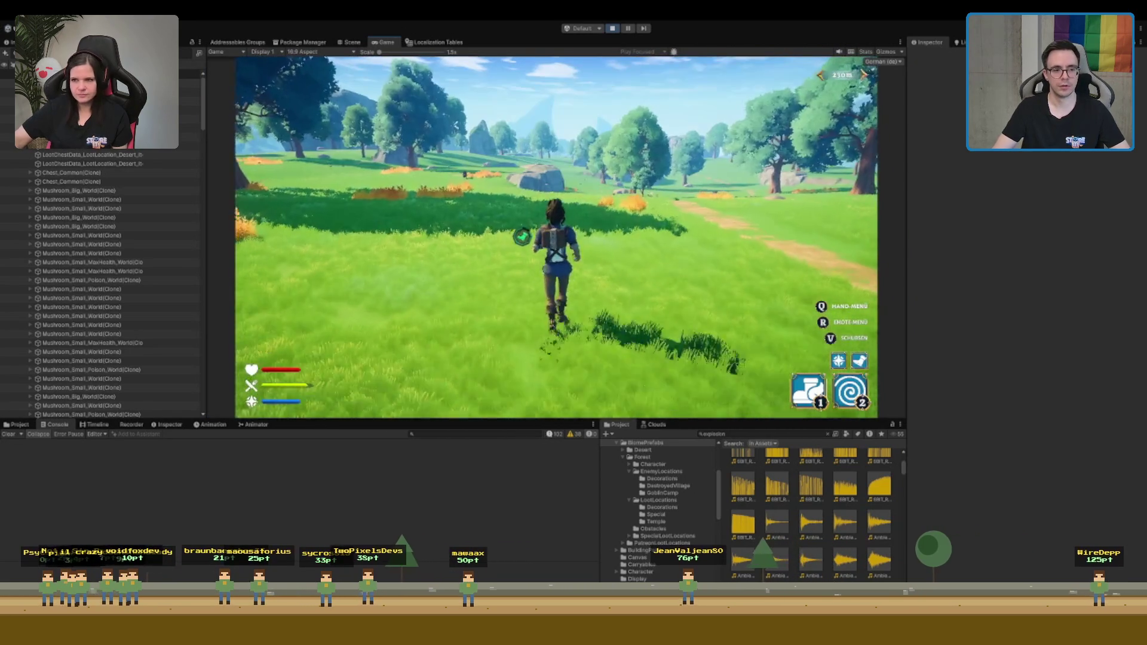
key("w")
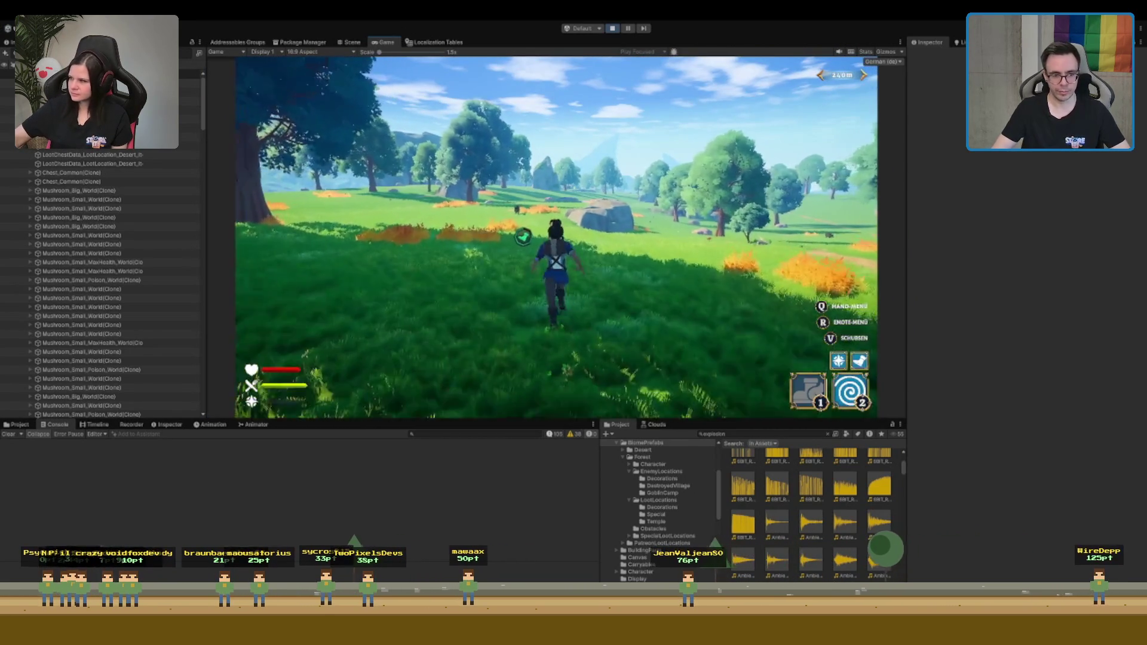
key("w")
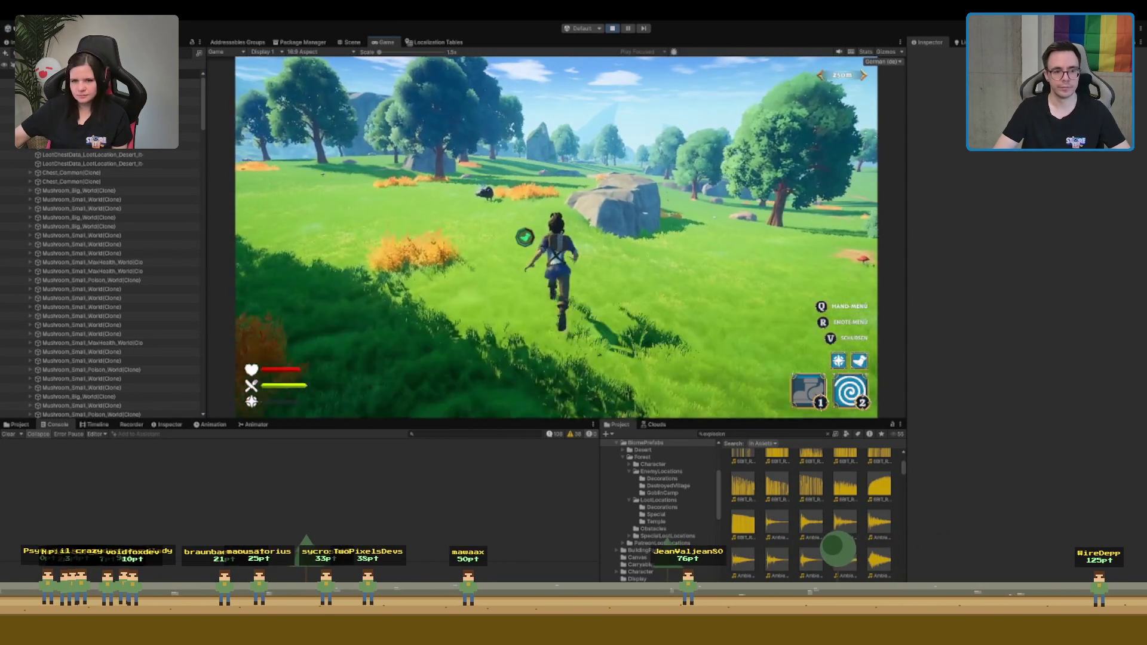
key("w")
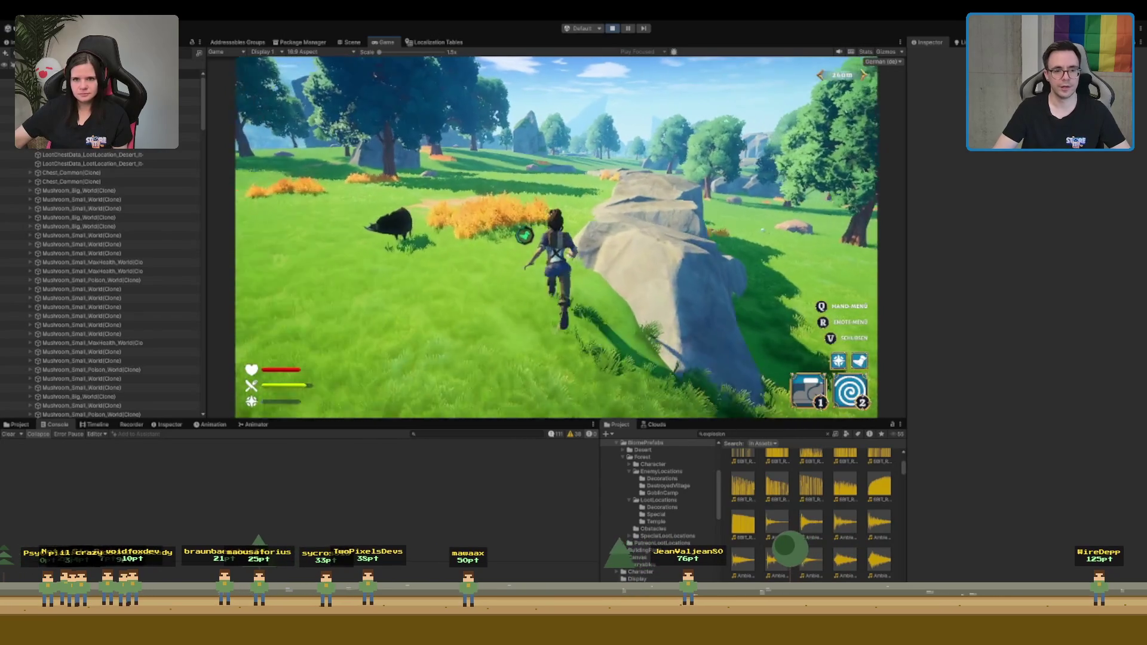
key("w")
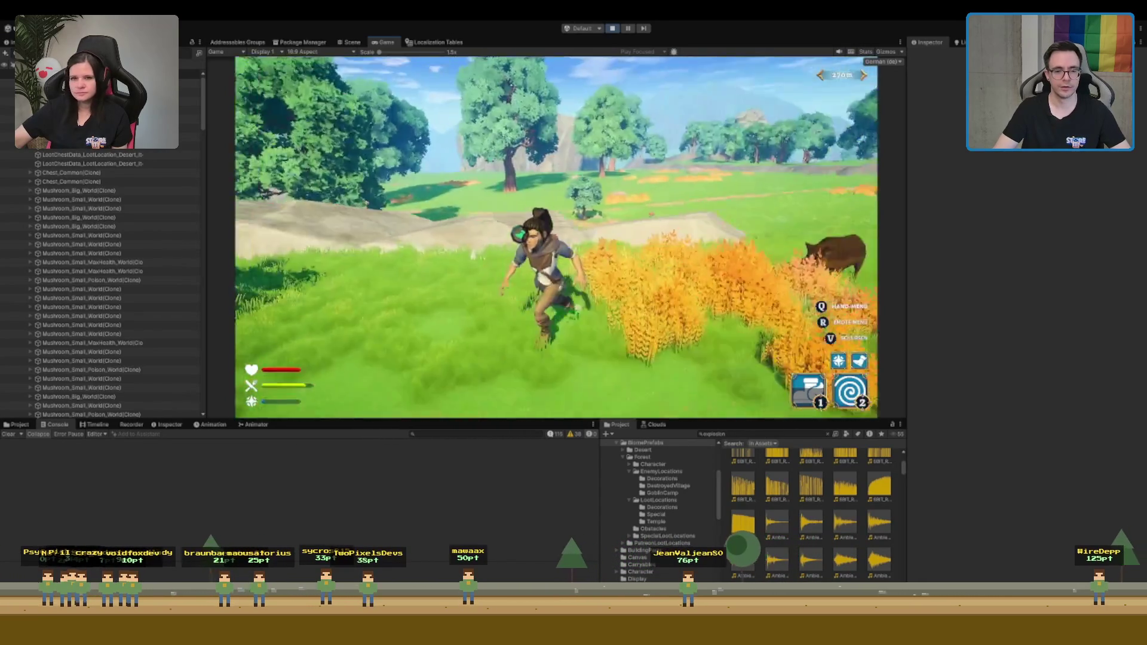
key("w")
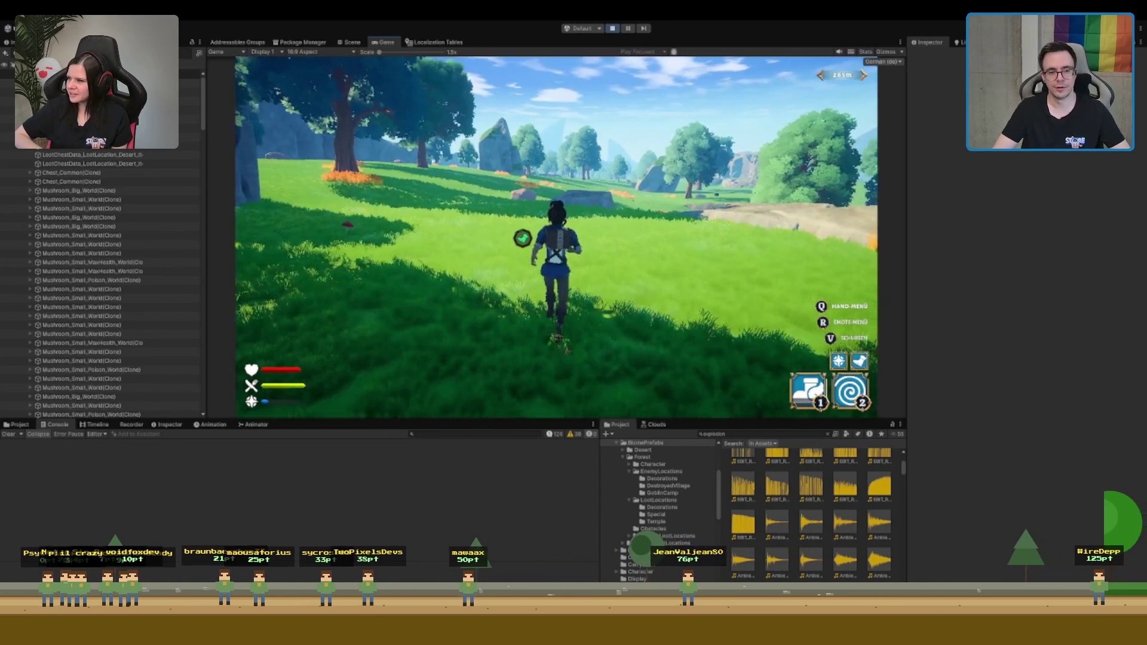
key("w")
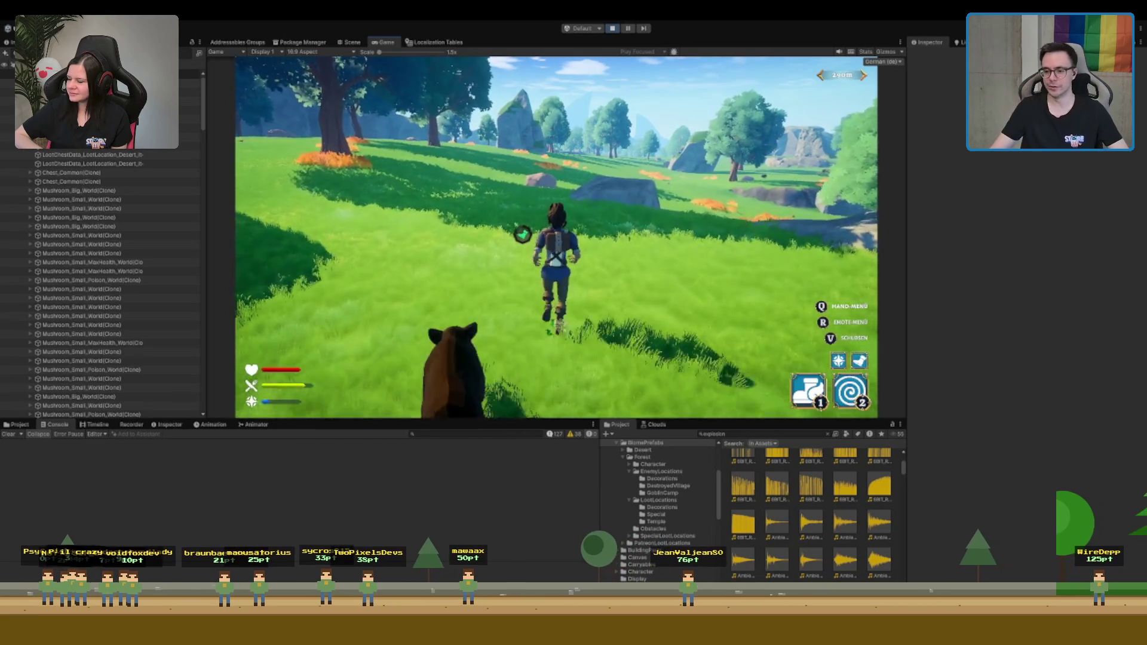
key("w")
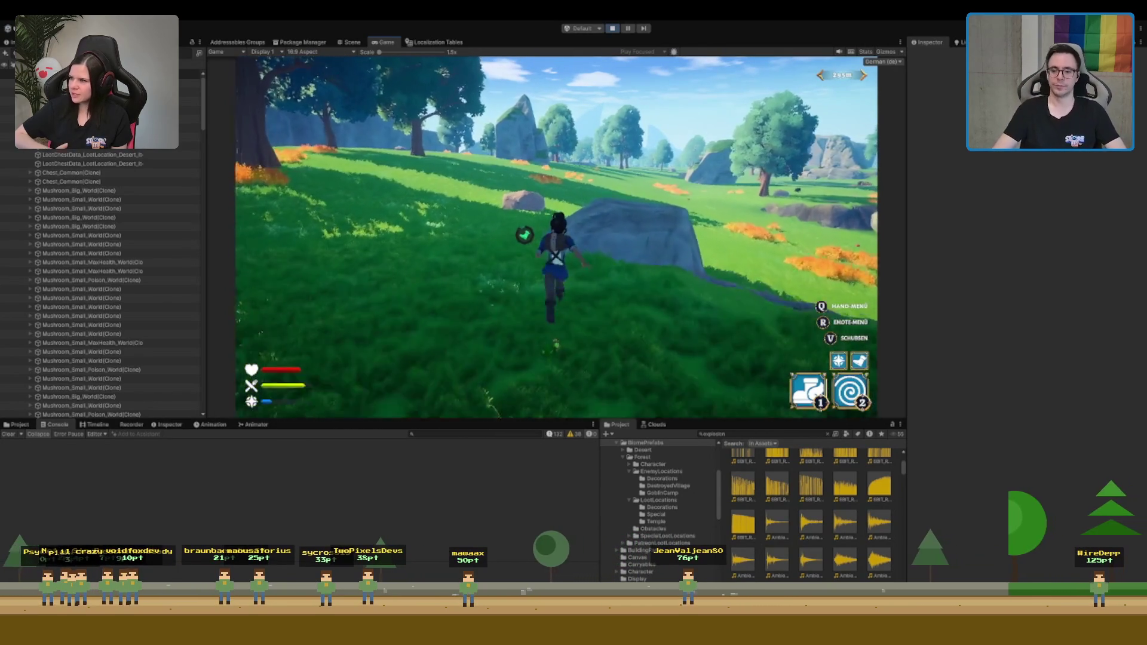
key("w")
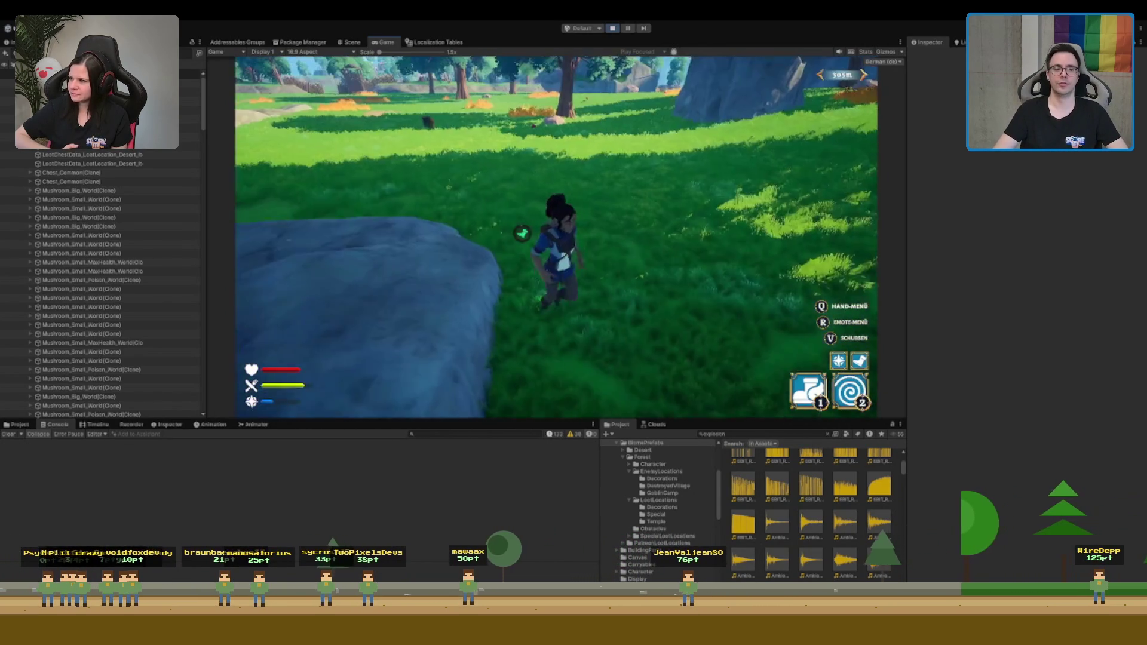
key("w")
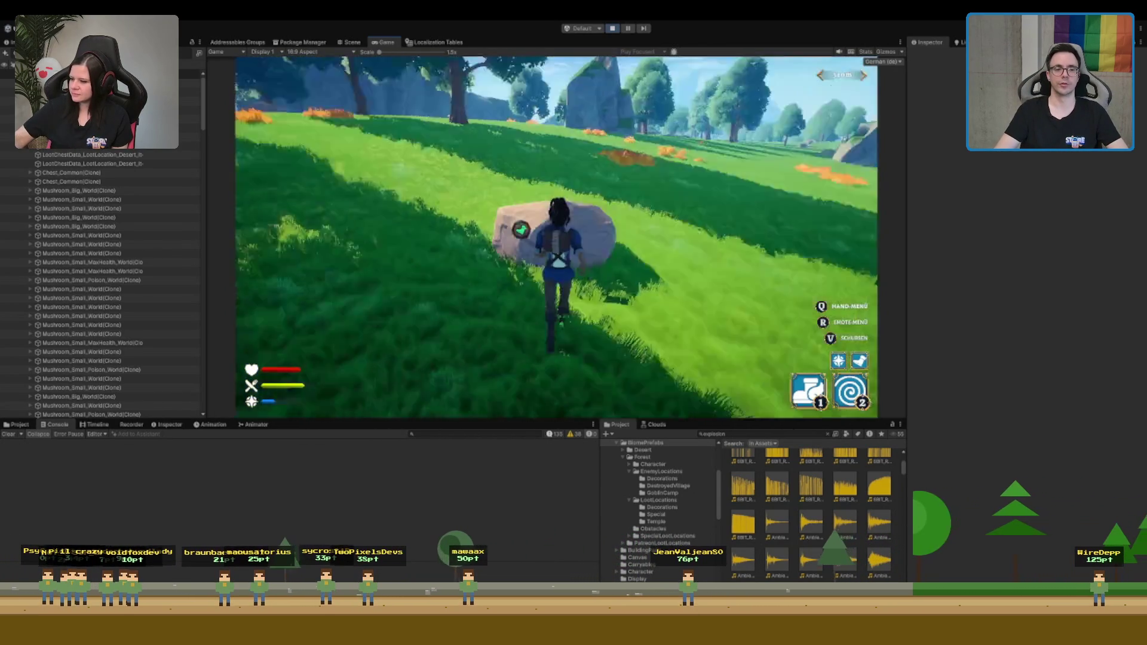
key("w")
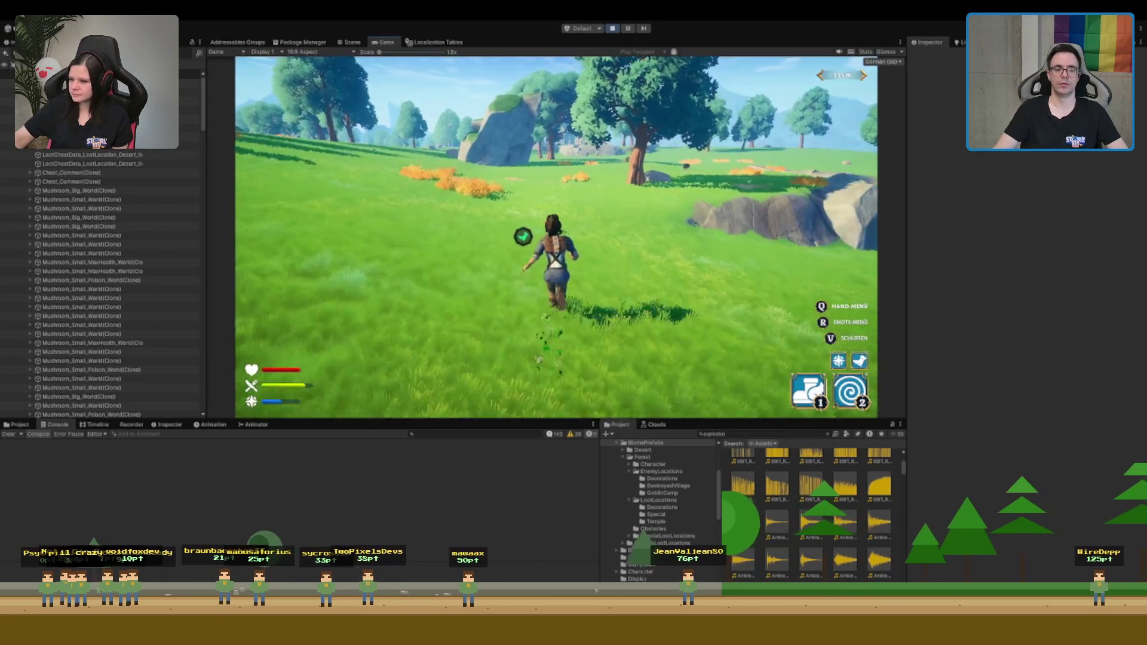
Keep running the character forward through the meadow toward the tall trees
key("w")
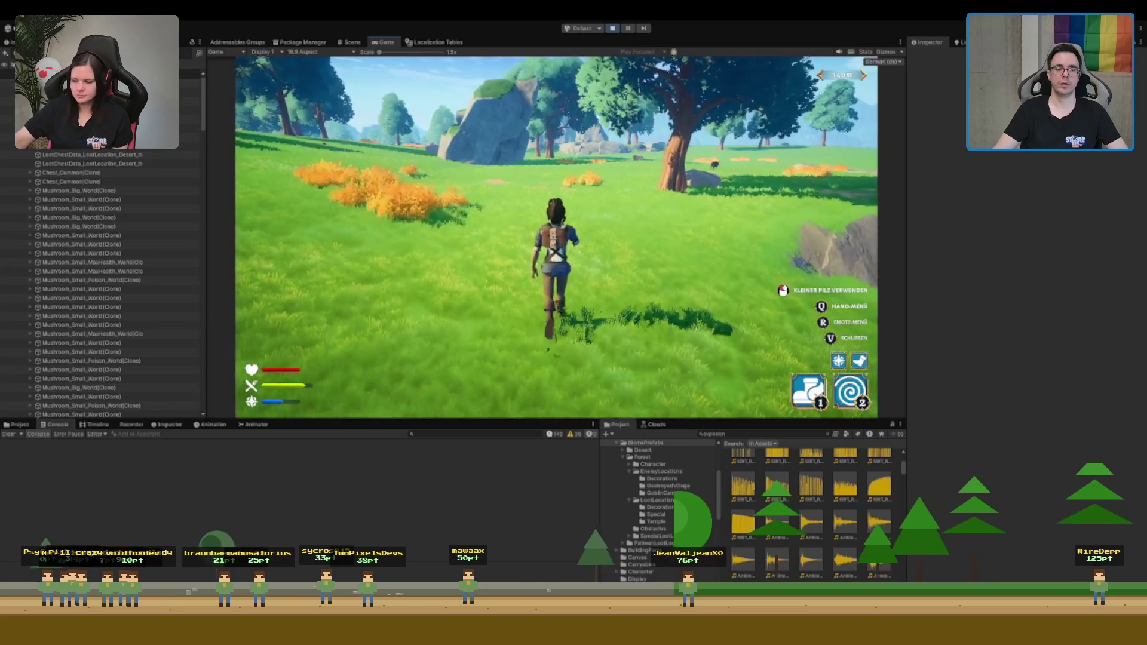
key("w")
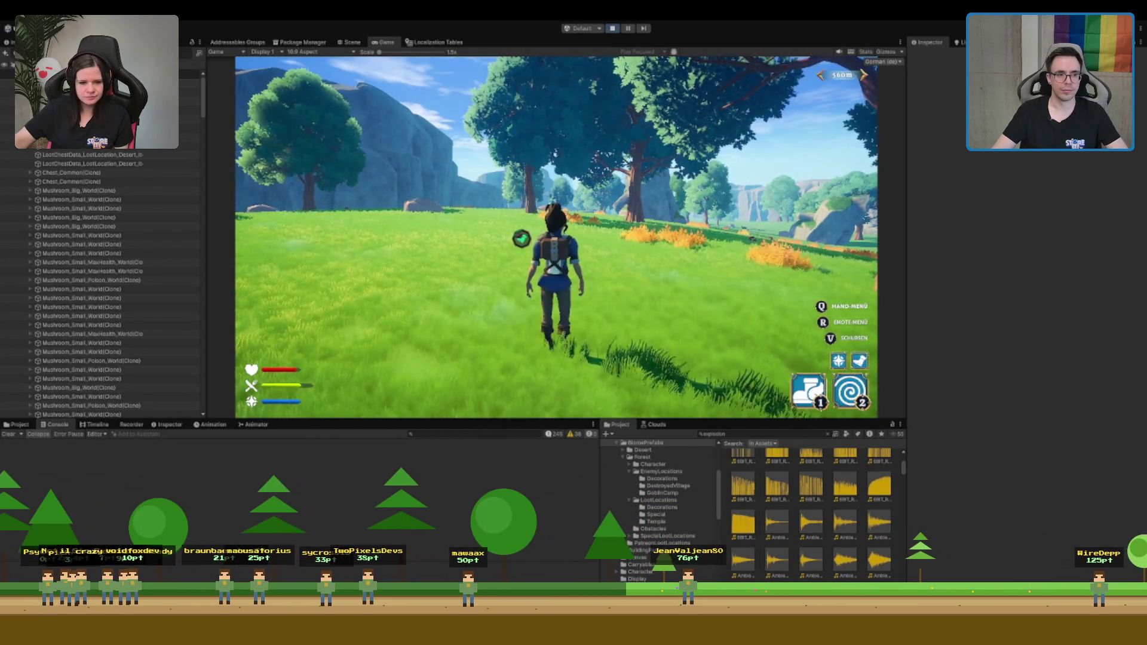
Fly the Scene camera over the grassy valley, then go to the Interact method in LocationTestLever.cs in Rider
left_click(352, 42)
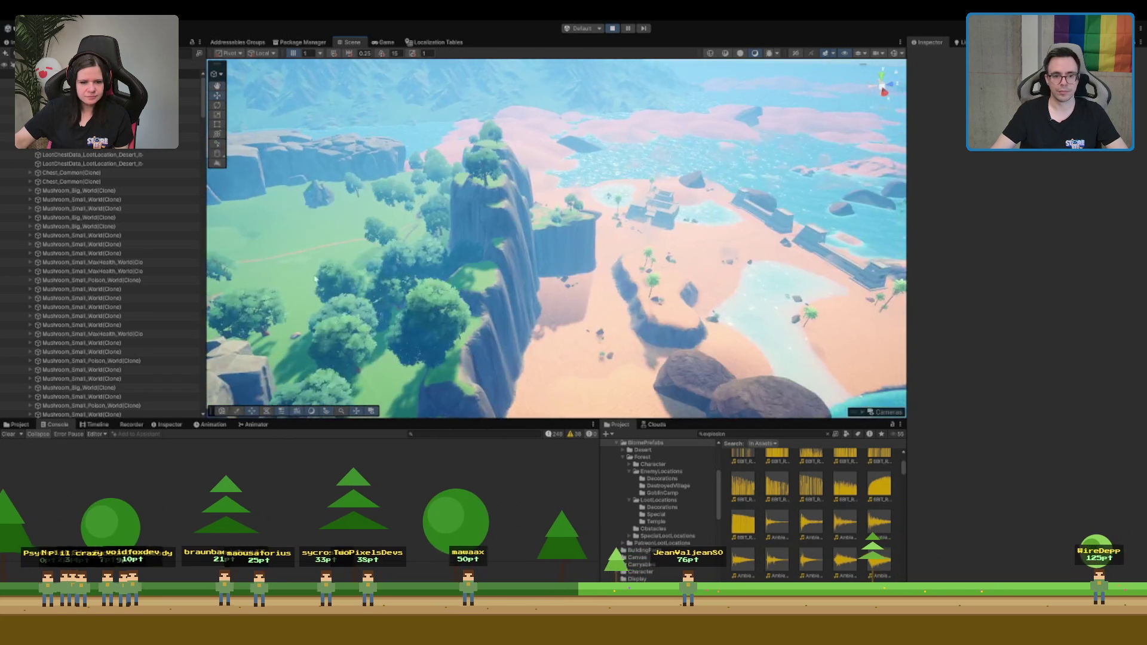
mouse_move(777, 236)
left_mouse_down()
mouse_move(202, 259)
mouse_move(765, 217)
mouse_move(645, 241)
mouse_move(481, 213)
left_mouse_up()
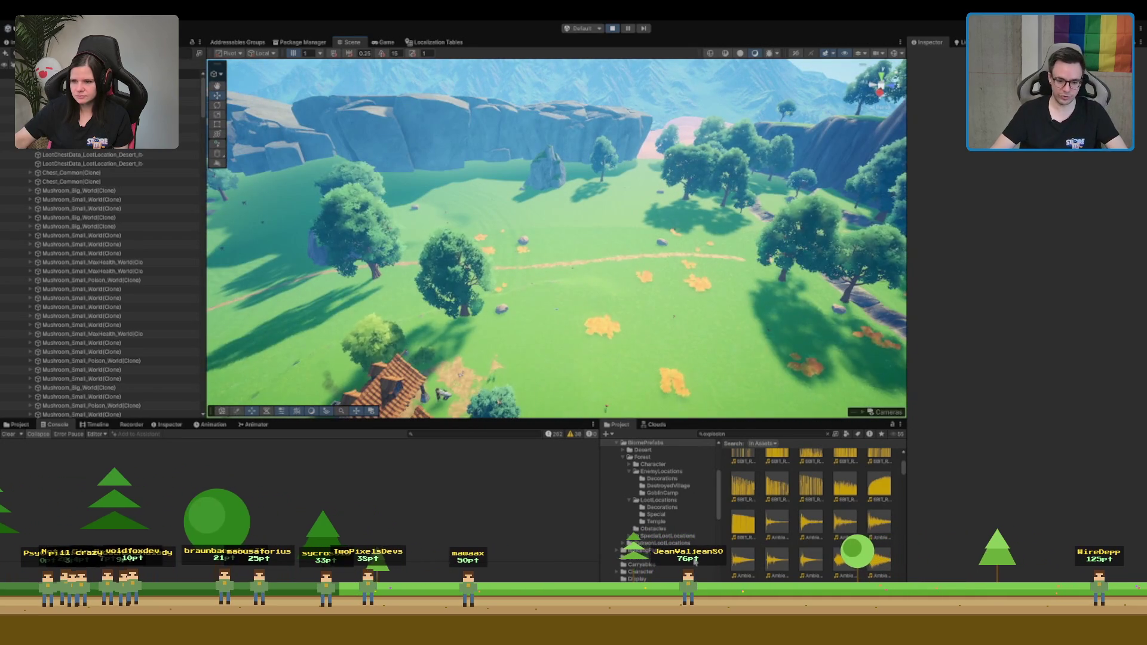
key("alt+Tab")
left_click(284, 199)
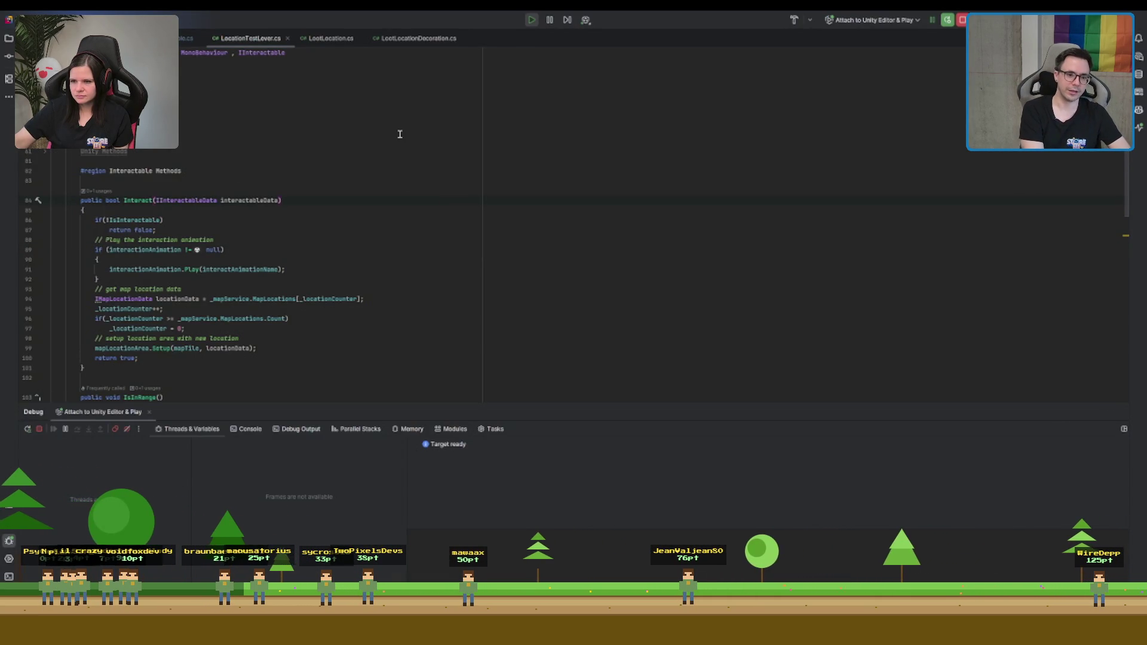
Open MapService.cs and look over the GetEnemyData method and its foreach loop
key("ctrl+minus")
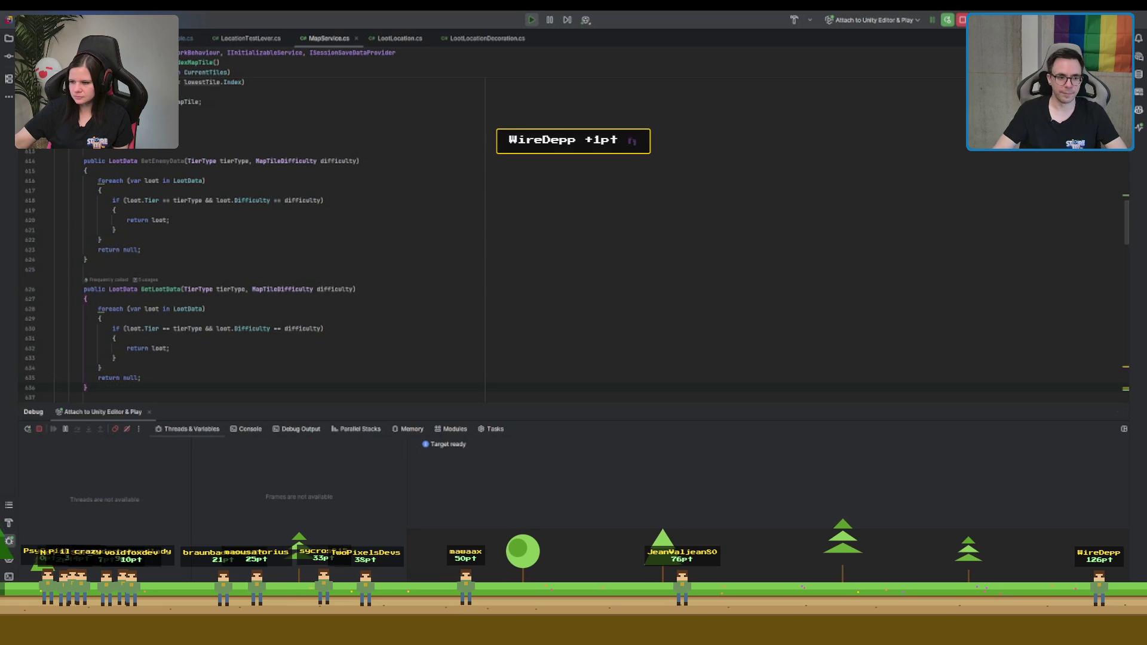
left_click(417, 177)
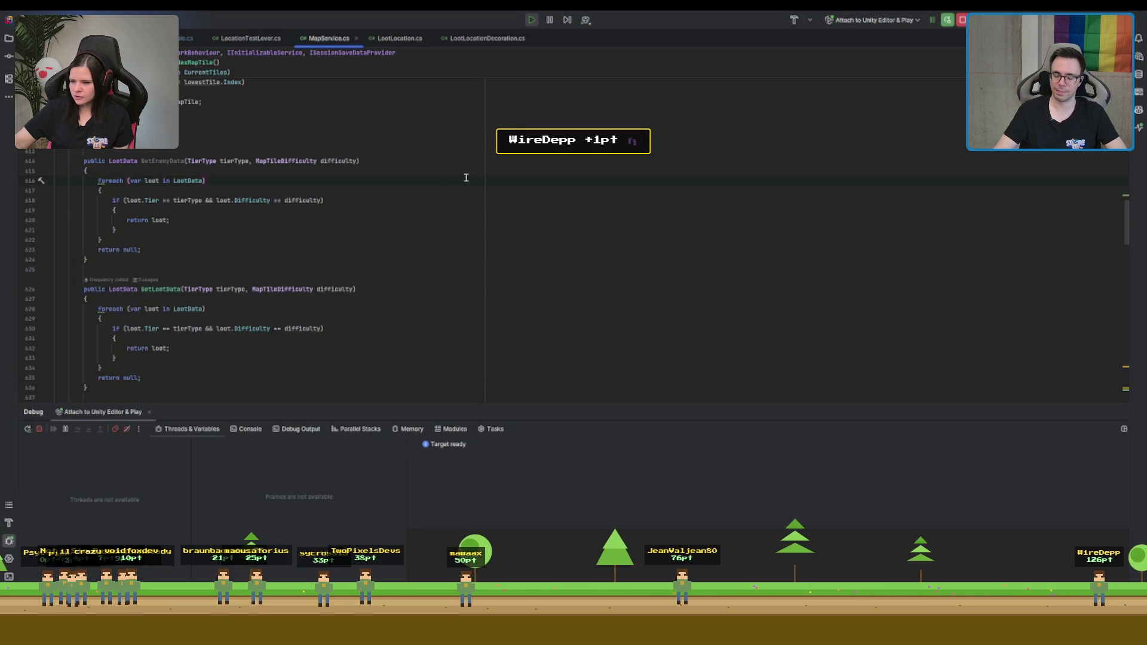
left_click(187, 152)
key("Down")
key("Down")
key("Down")
key("End")
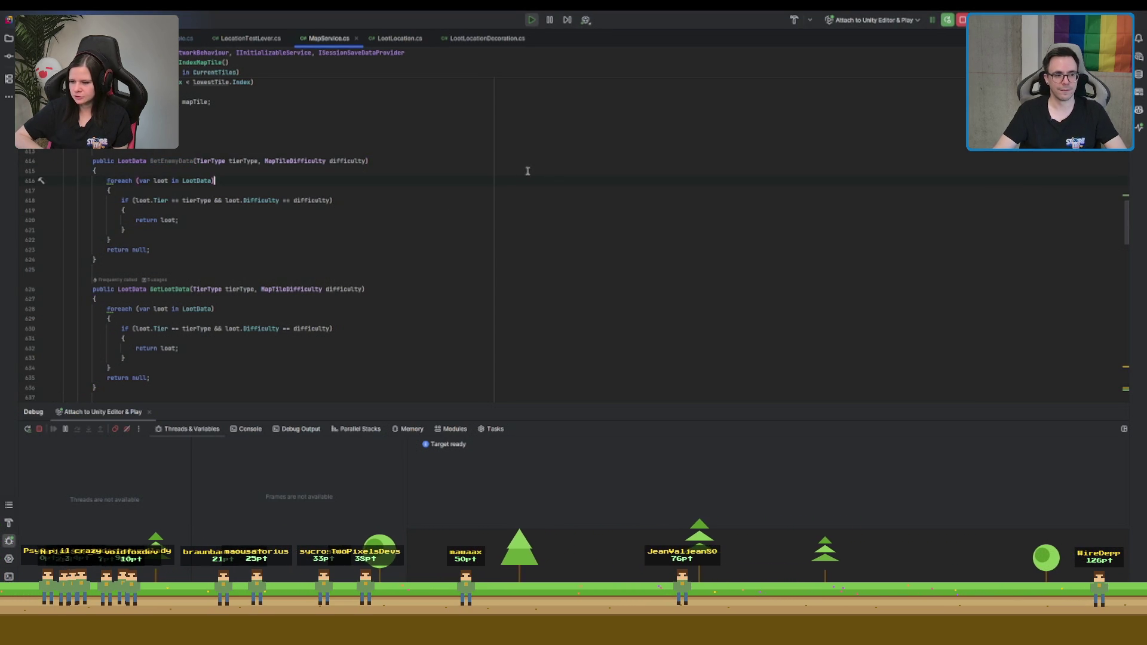
left_click(192, 160)
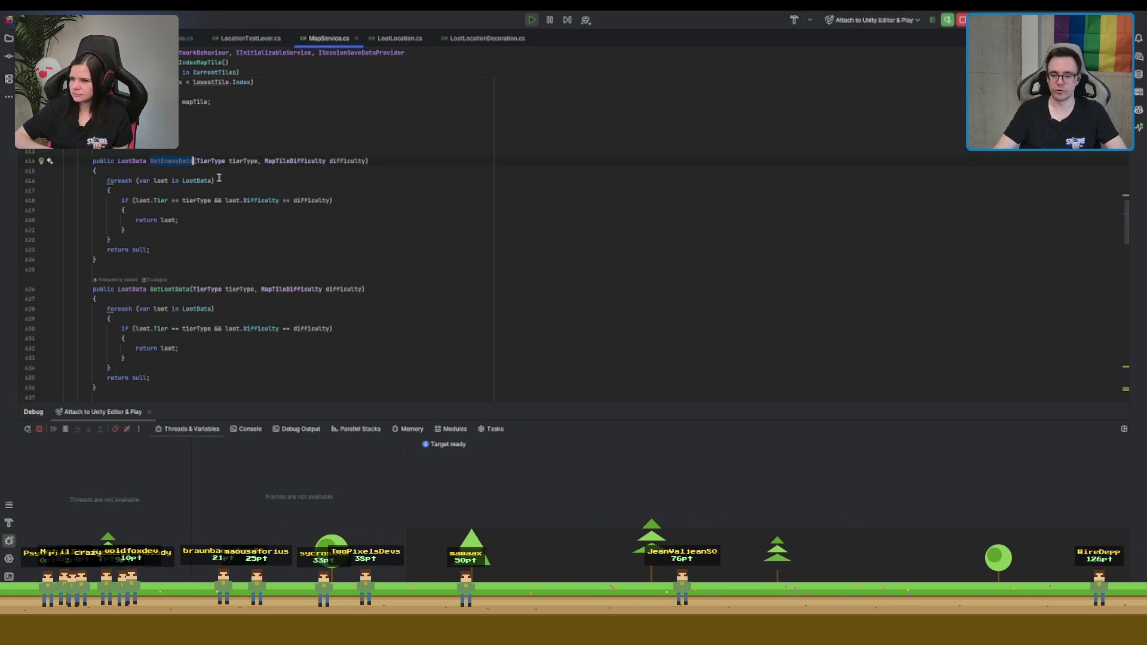
Inspect GetLootData's signature, foreach loop and the usages of its tierType parameter
left_click(423, 218)
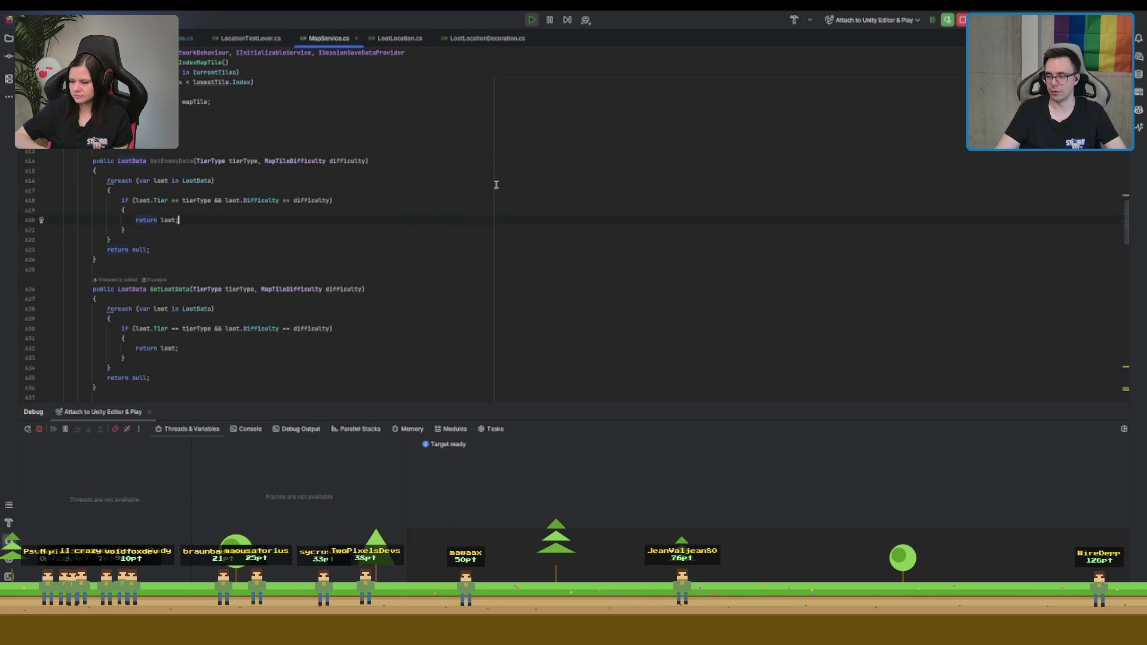
left_click(470, 269)
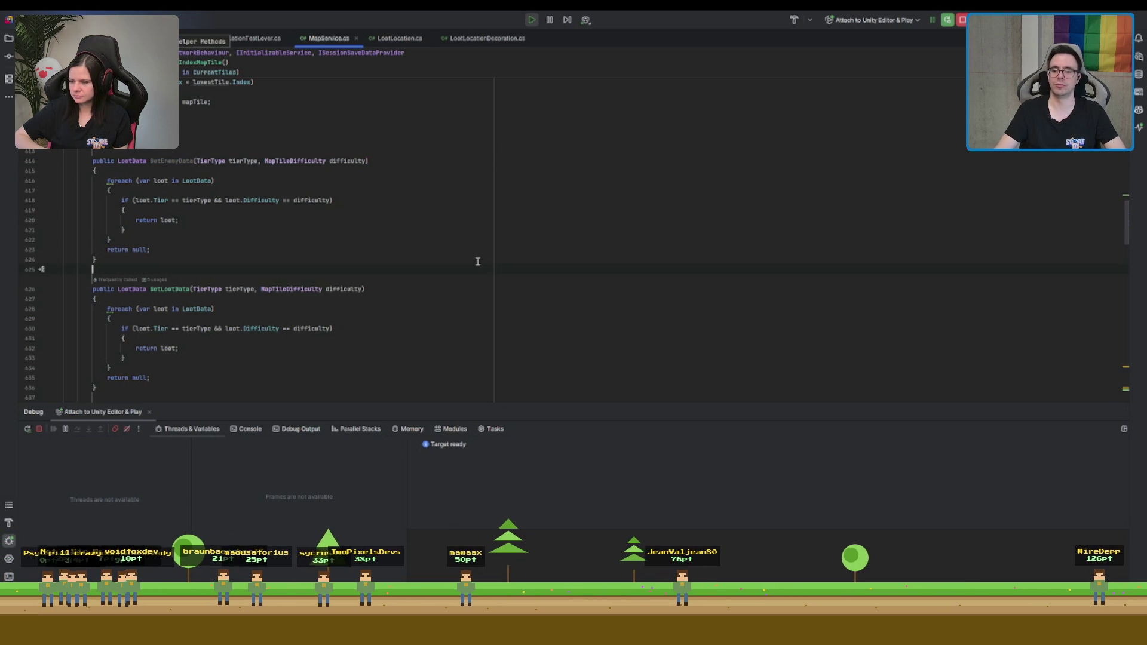
left_click(490, 286)
left_click(252, 313)
left_click(238, 290)
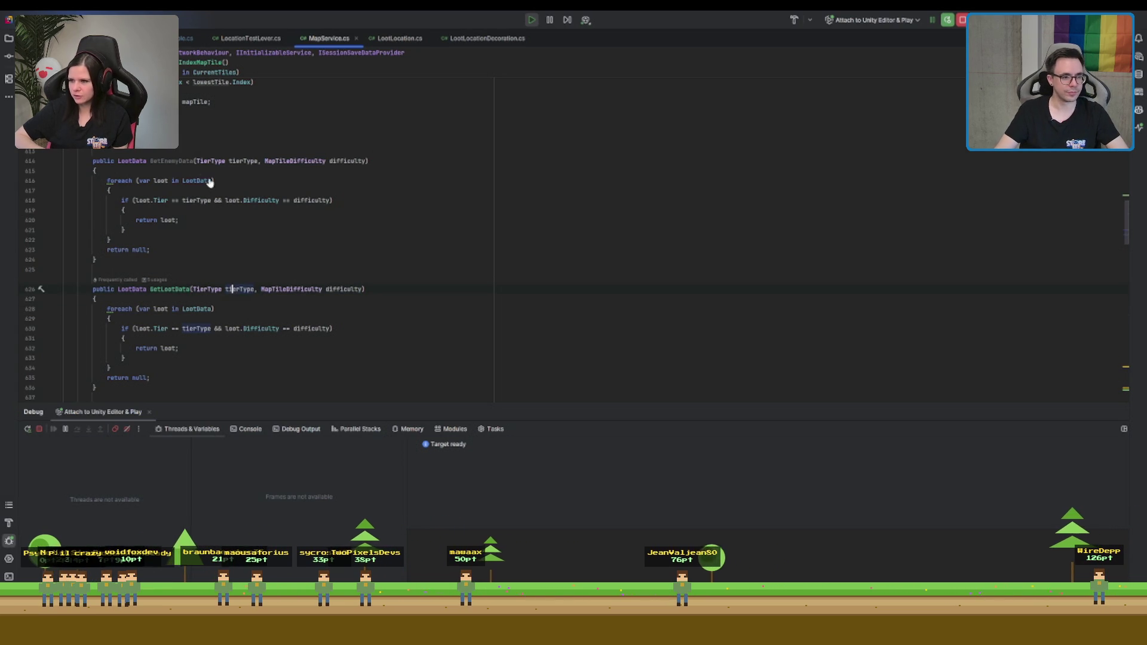
Compare GetEnemyData with GetLootData's return line again, then scroll up to the methods above
left_click(528, 171)
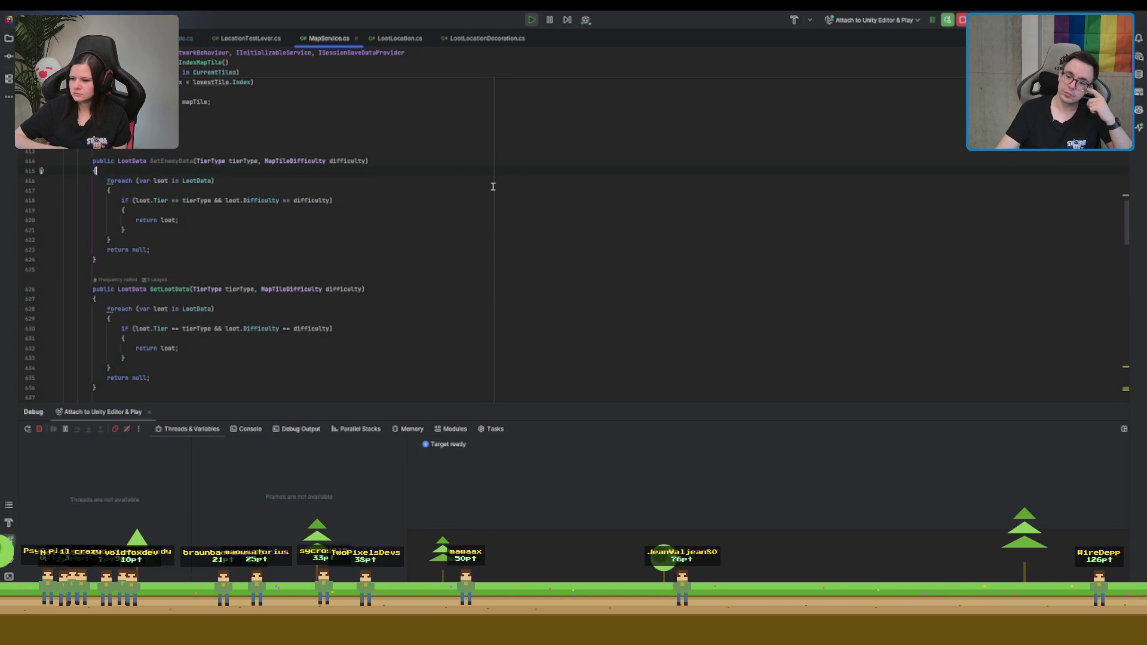
left_click(228, 346)
left_click(400, 267)
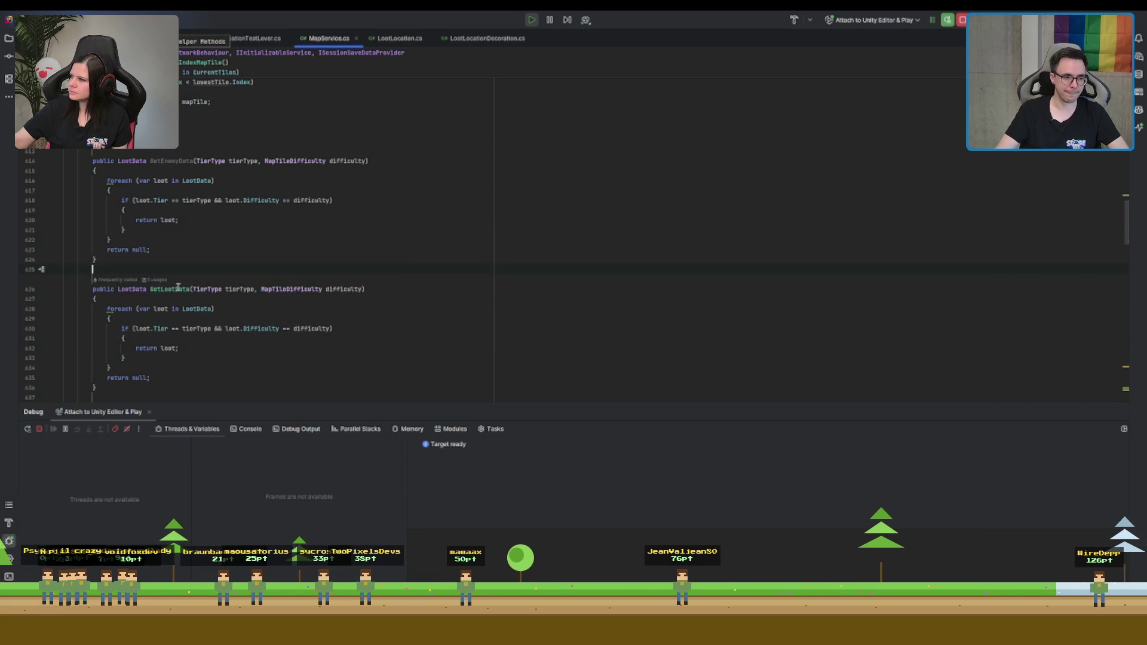
left_click(193, 163)
scroll(277, 292, "up", 1)
scroll(277, 292, "up", 15)
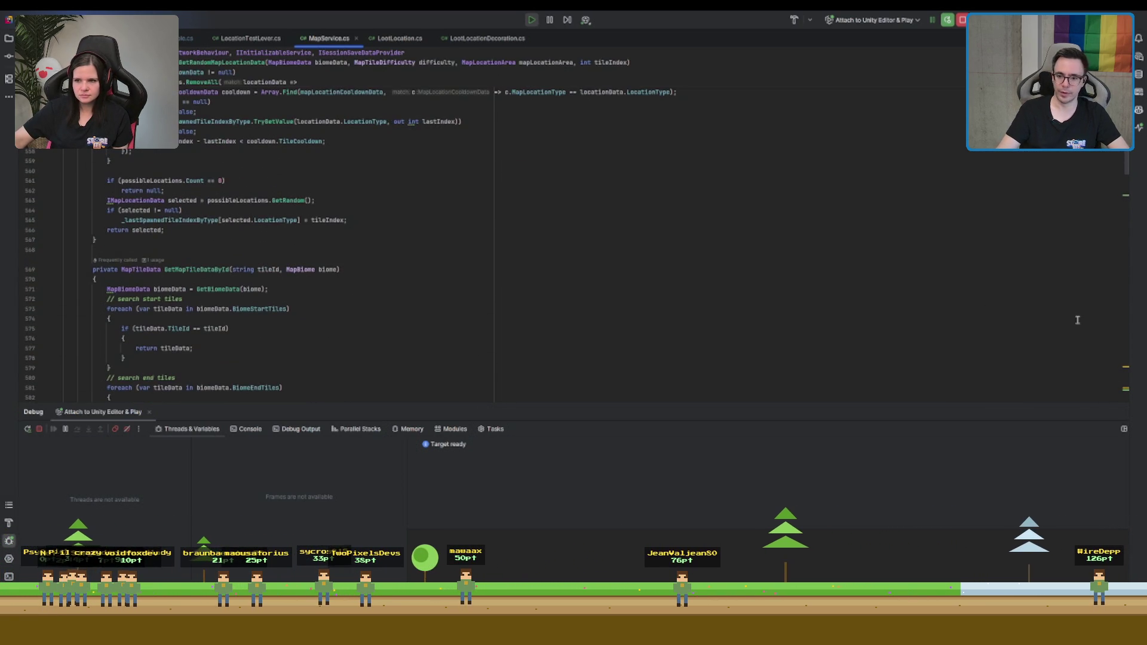
Search the file for 'GetRandomMap' to jump to the GetRandomMapLocationData method
scroll(1133, 169, "up", 15)
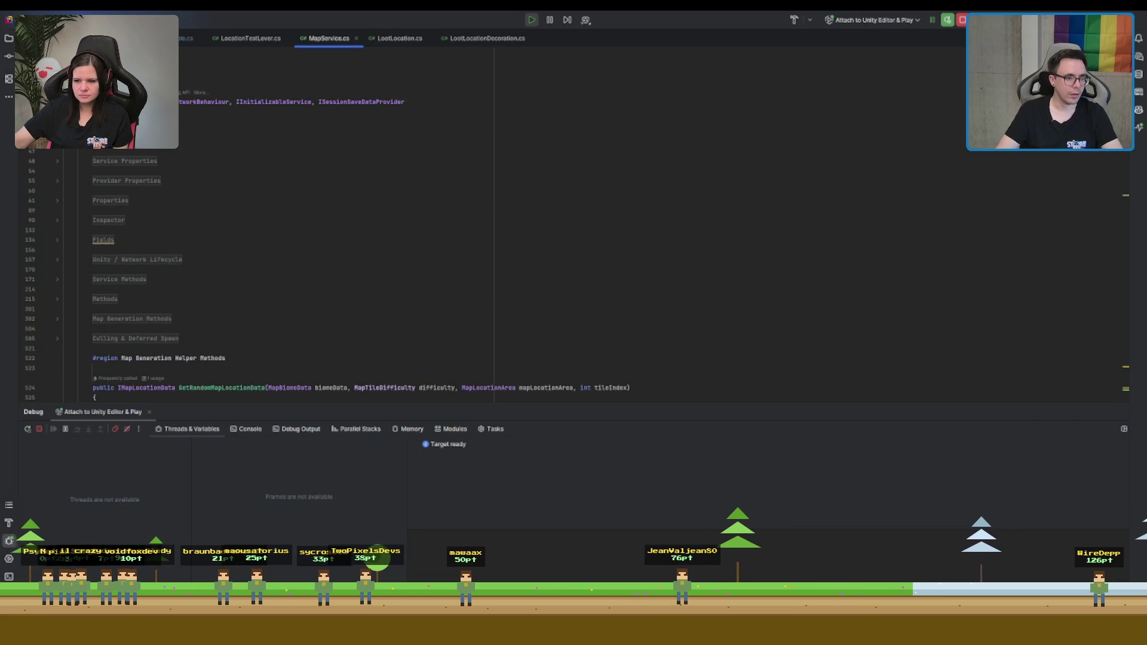
scroll(683, 193, "down", 6)
key("ctrl+f")
type("Get")
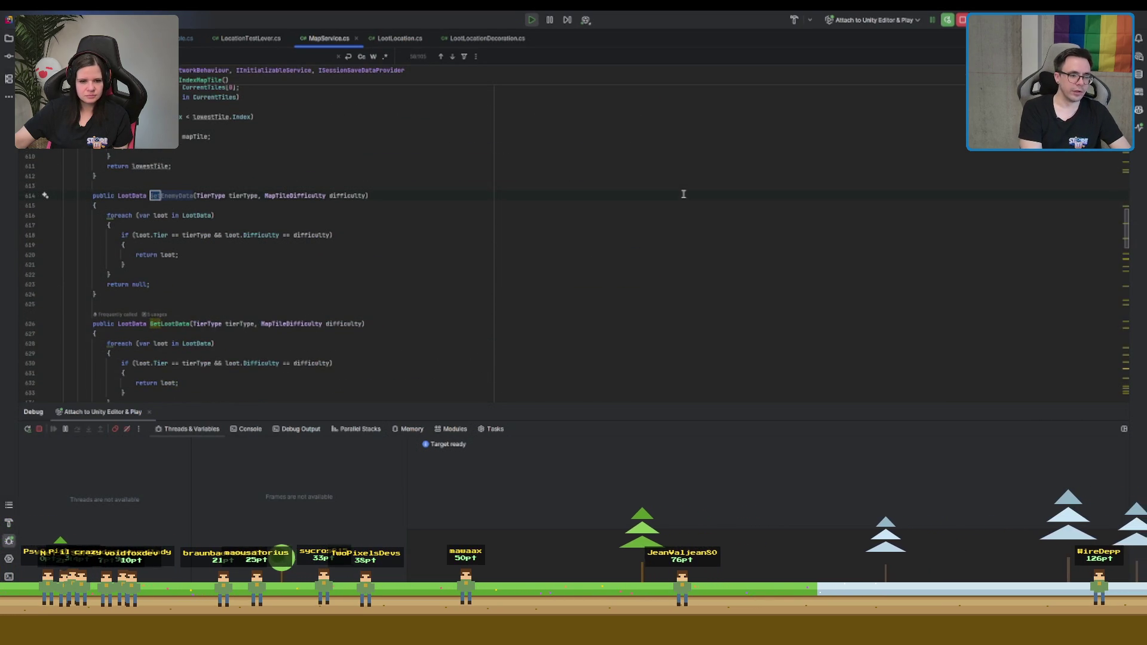
type("Ra")
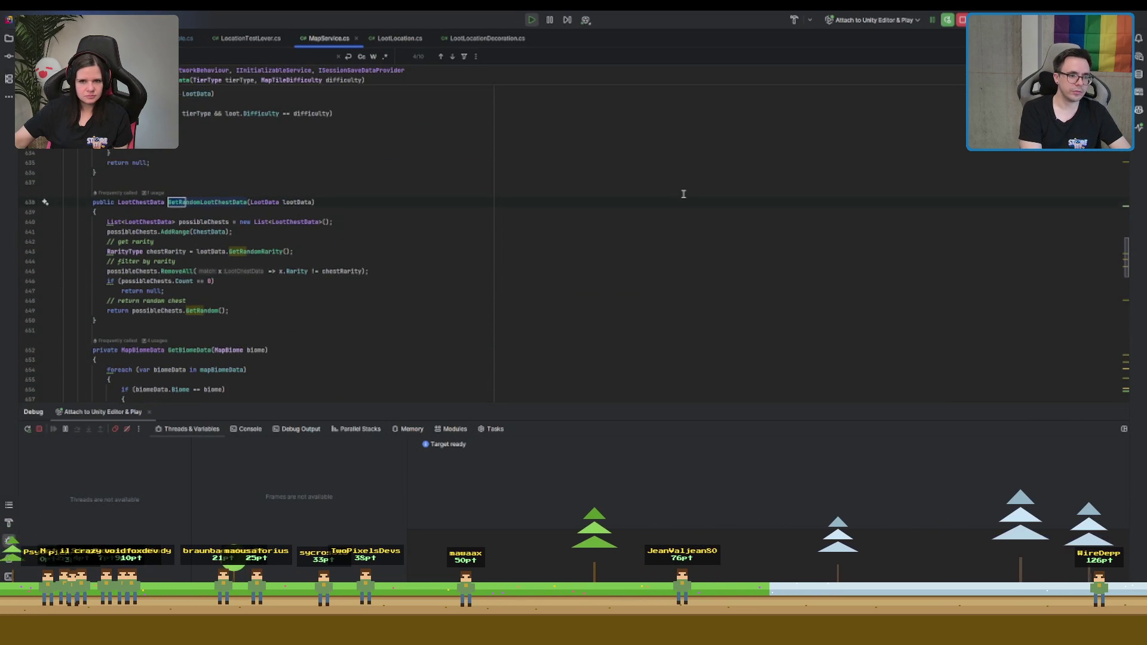
type("ndomMap")
key("Escape")
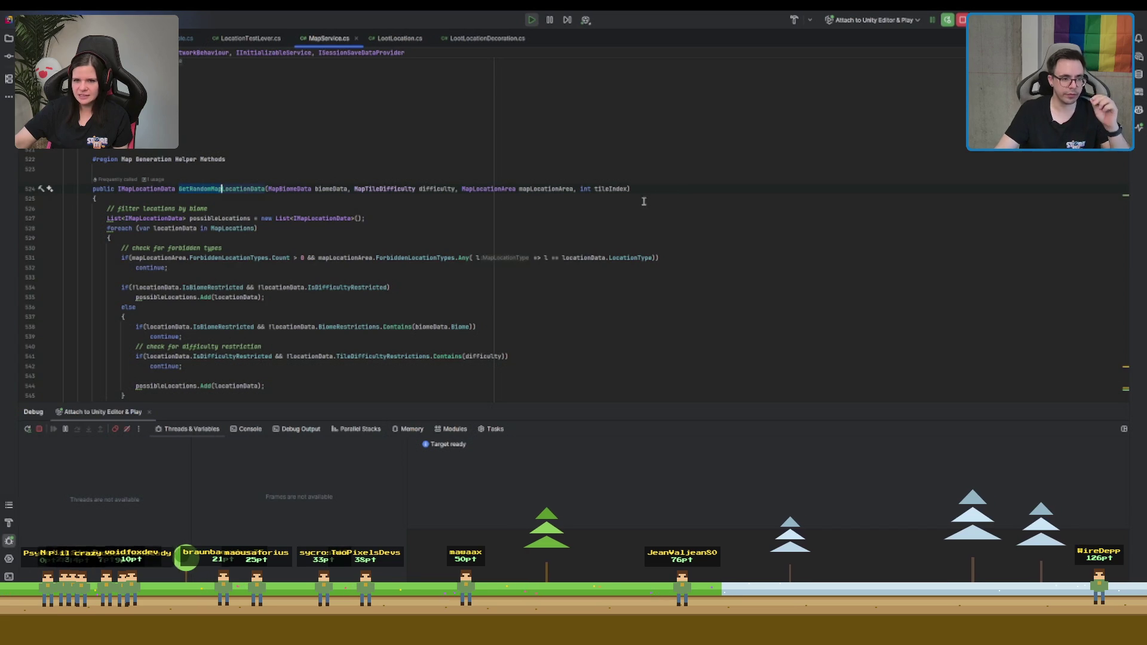
scroll(435, 206, "down", 2)
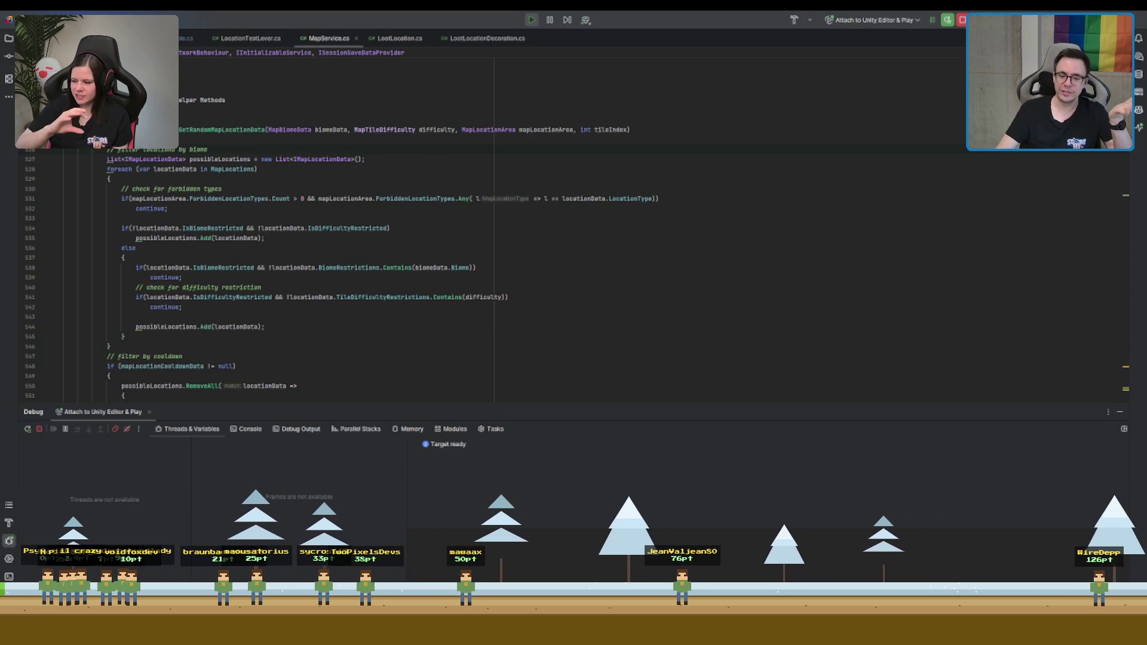
Read through the method's biome, difficulty and cooldown filtering, including the else branch, then return to Unity
left_click(697, 243)
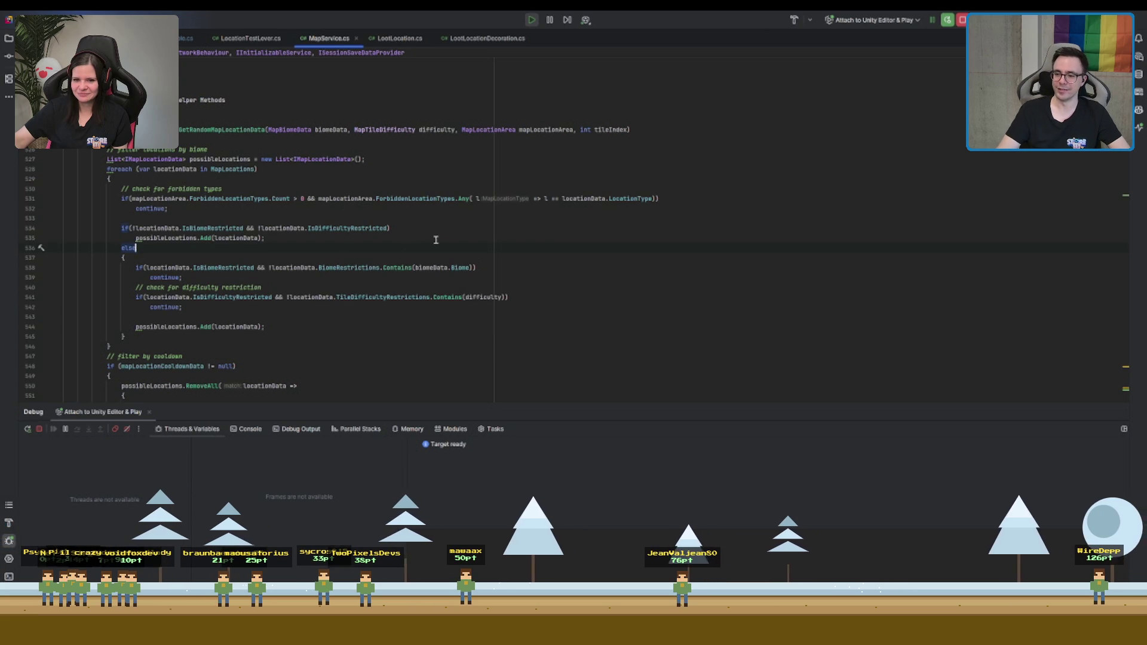
scroll(346, 213, "up", 3)
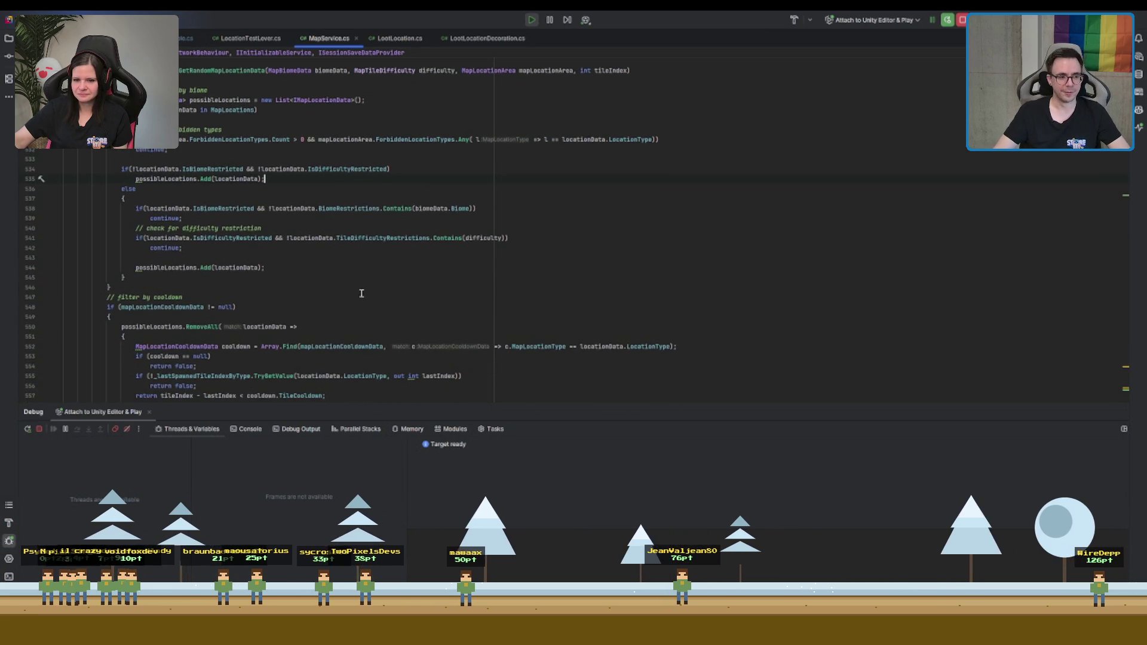
scroll(283, 244, "up", 3)
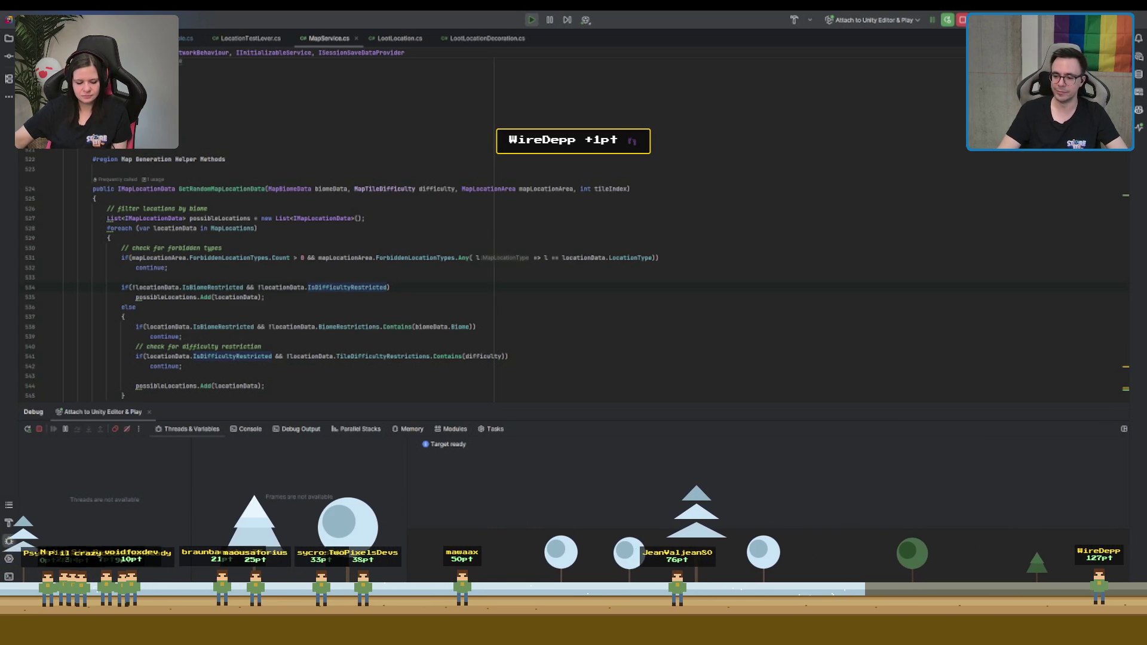
left_click(388, 275)
scroll(388, 275, "down", 1)
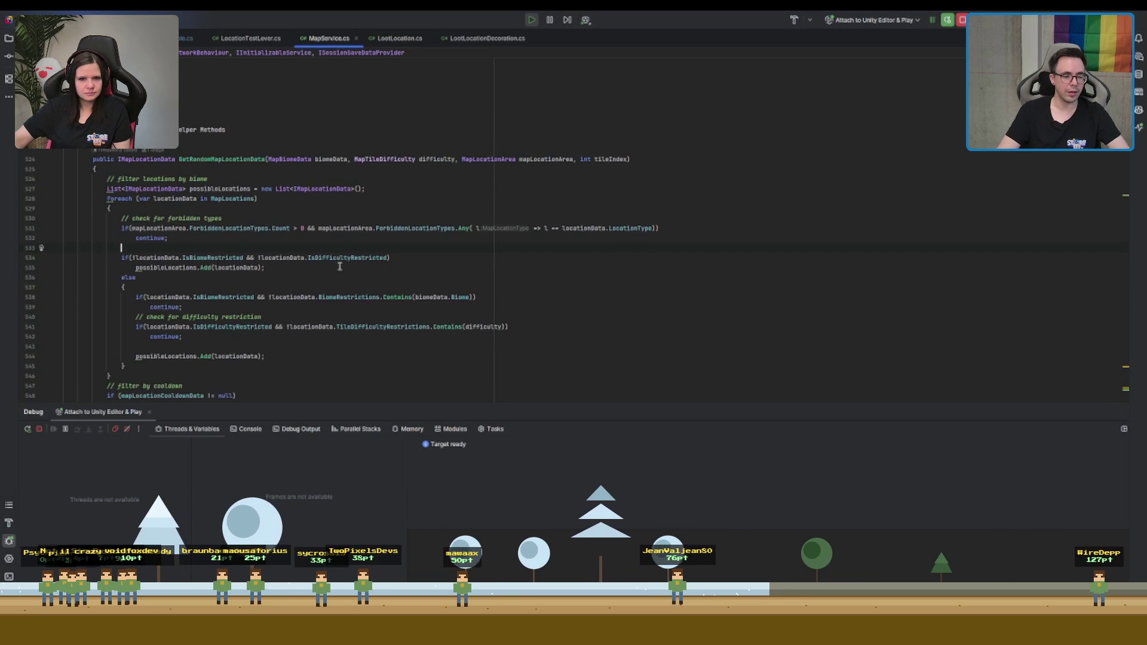
scroll(303, 245, "down", 1)
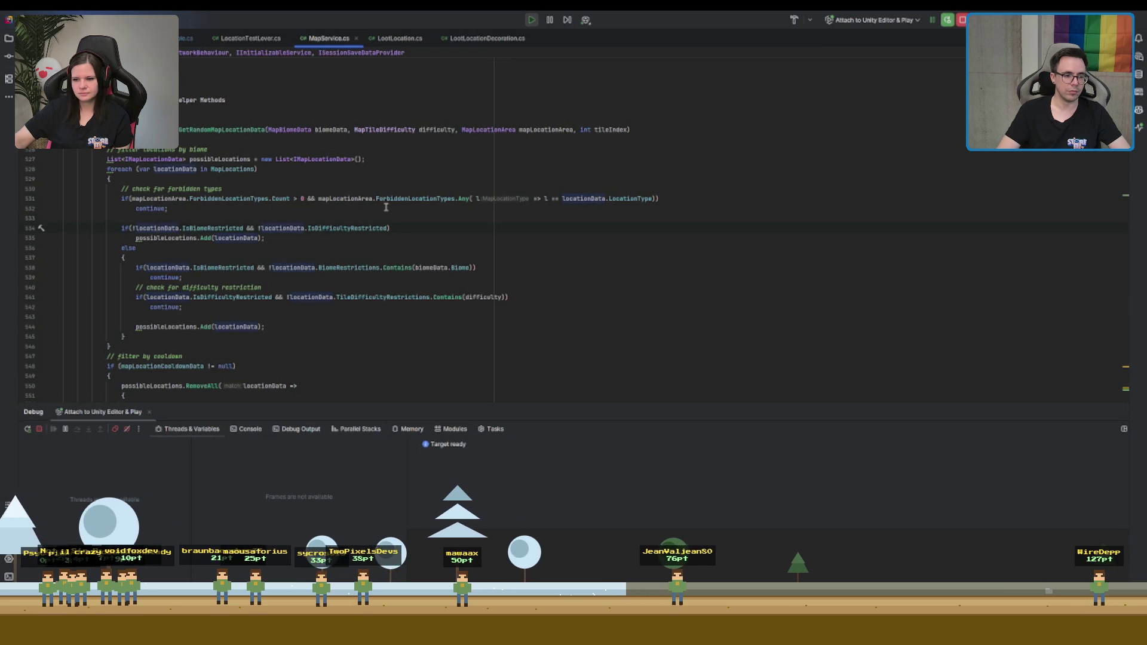
scroll(386, 207, "down", 2)
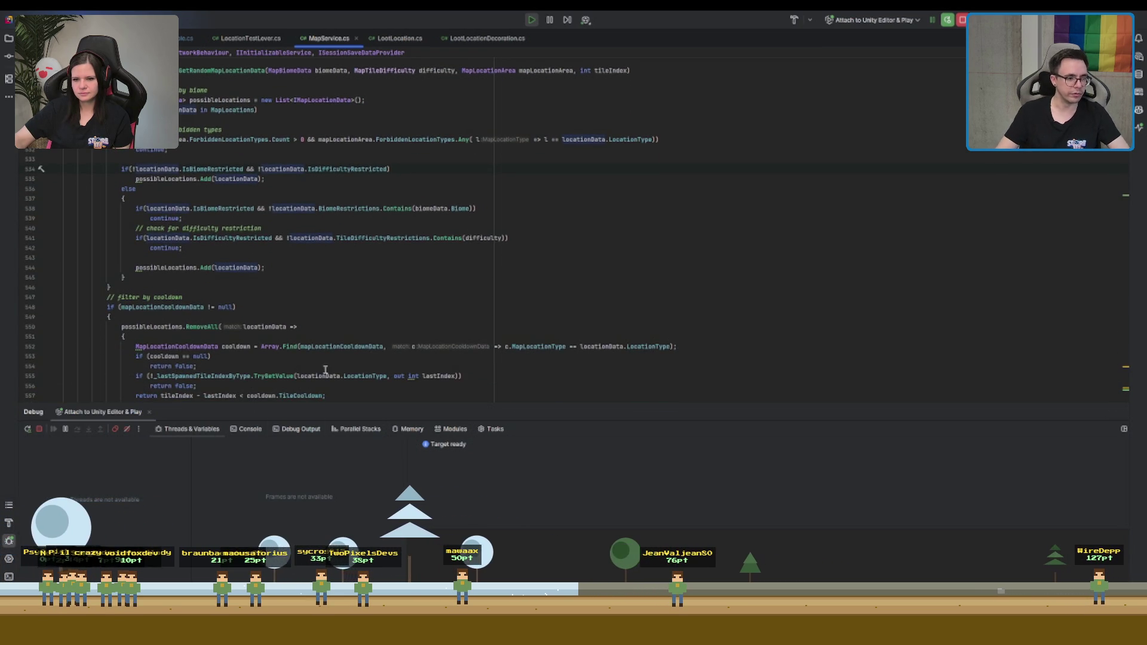
scroll(326, 370, "down", 7)
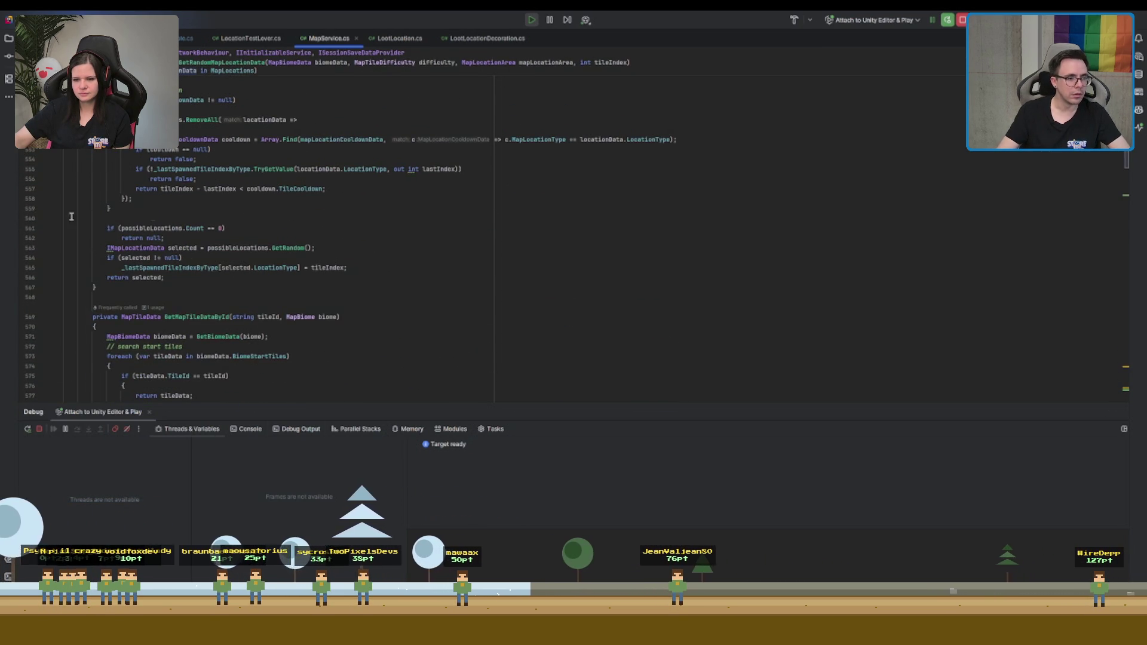
scroll(234, 313, "up", 5)
scroll(186, 294, "down", 2)
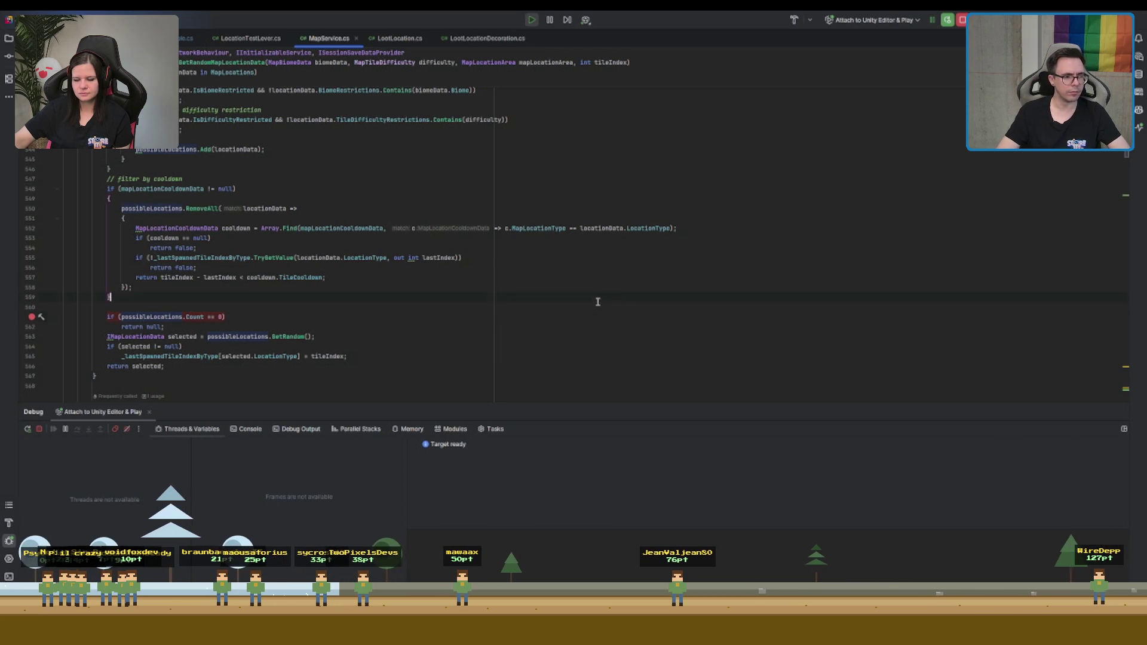
key("alt+Tab")
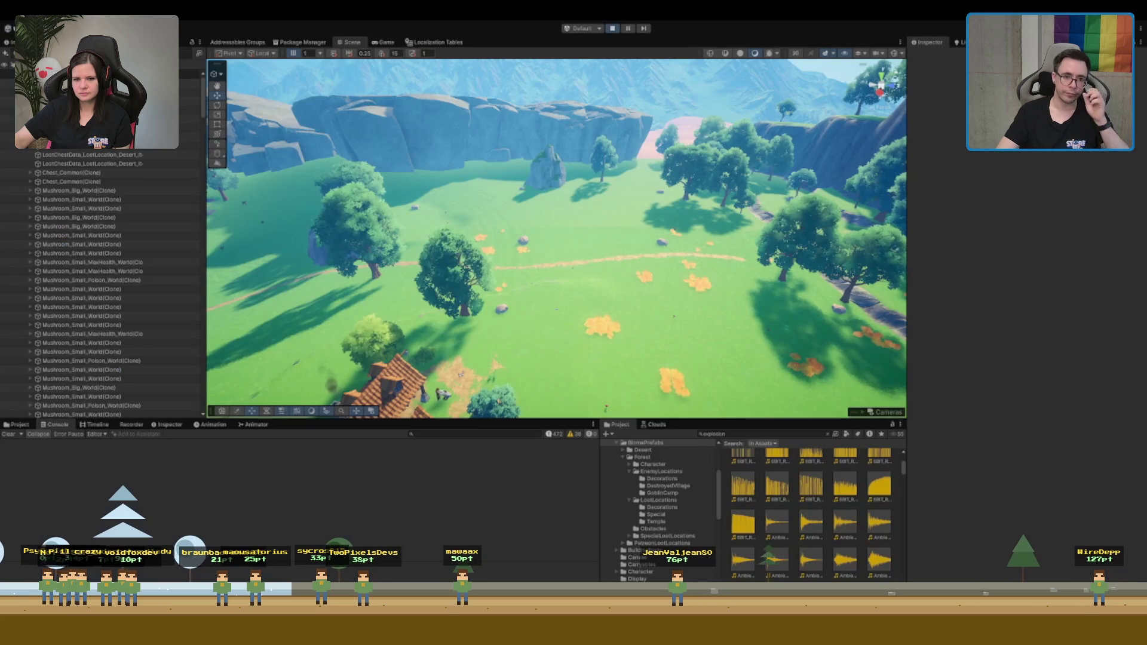
Stop Play mode, then relaunch the game with Ctrl+P to reach the When We Arrive title screen
left_click(612, 29)
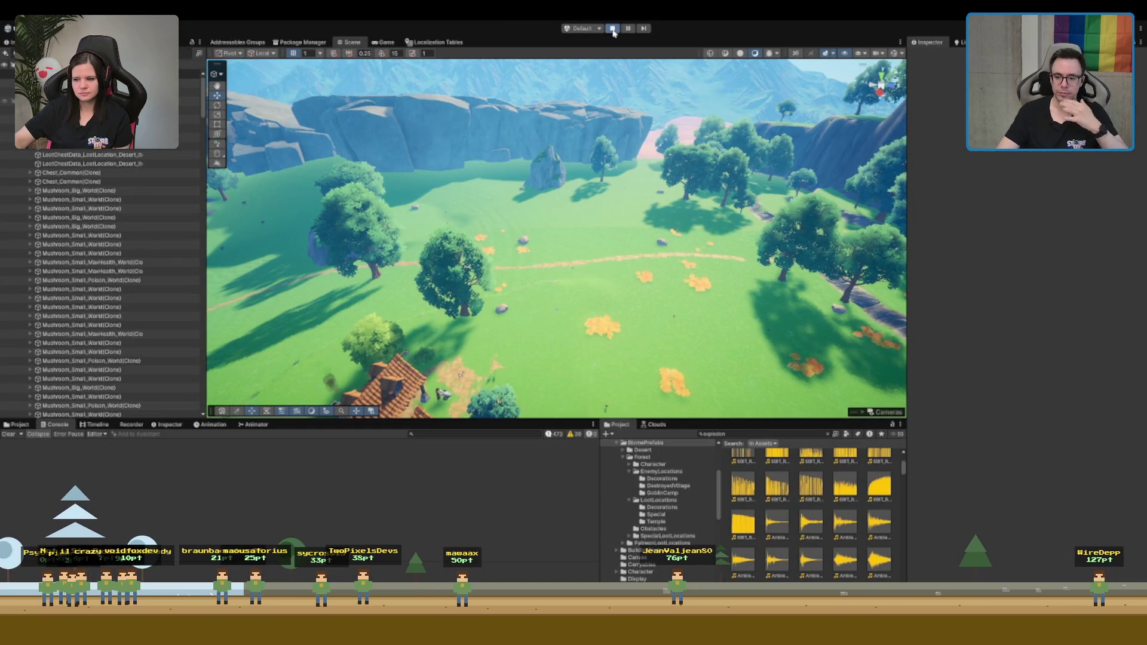
left_click(612, 30)
left_click(613, 33)
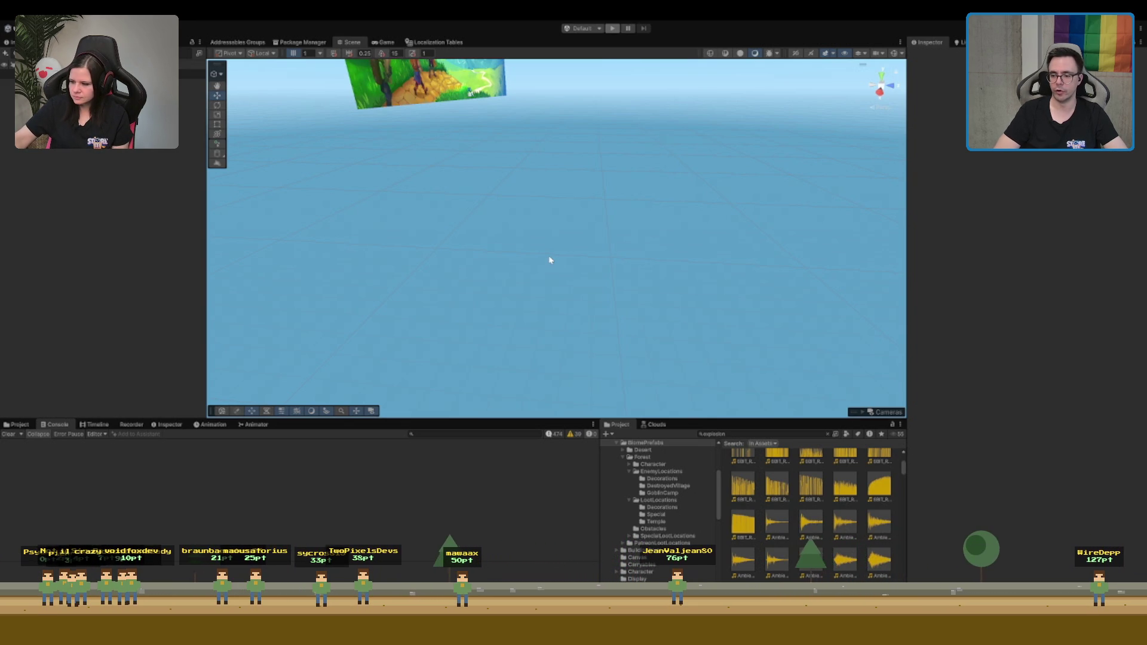
key("ctrl+p")
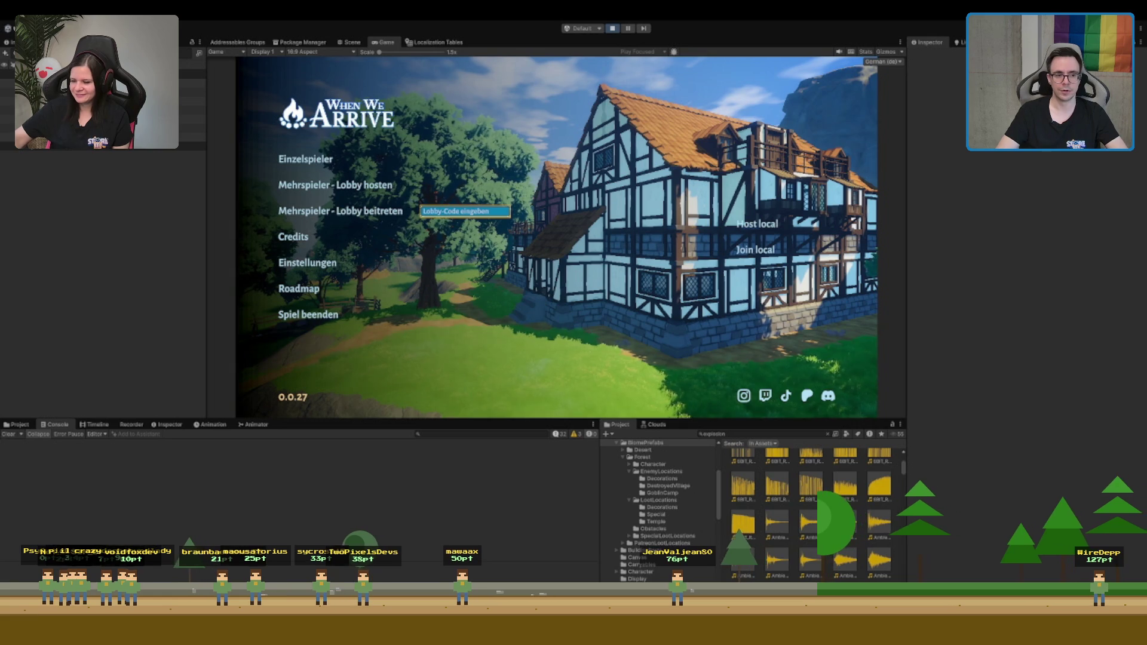
Choose Einzelspieler, then run and dash out of the tavern along the forest path to the purple portal
left_click(328, 159)
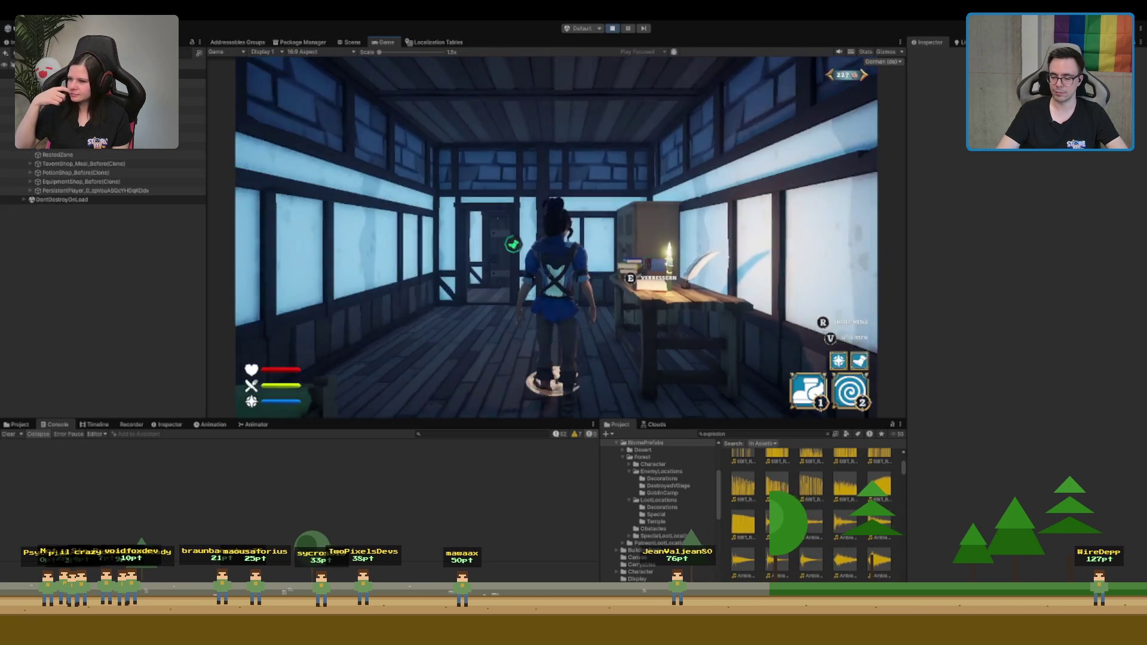
key("w")
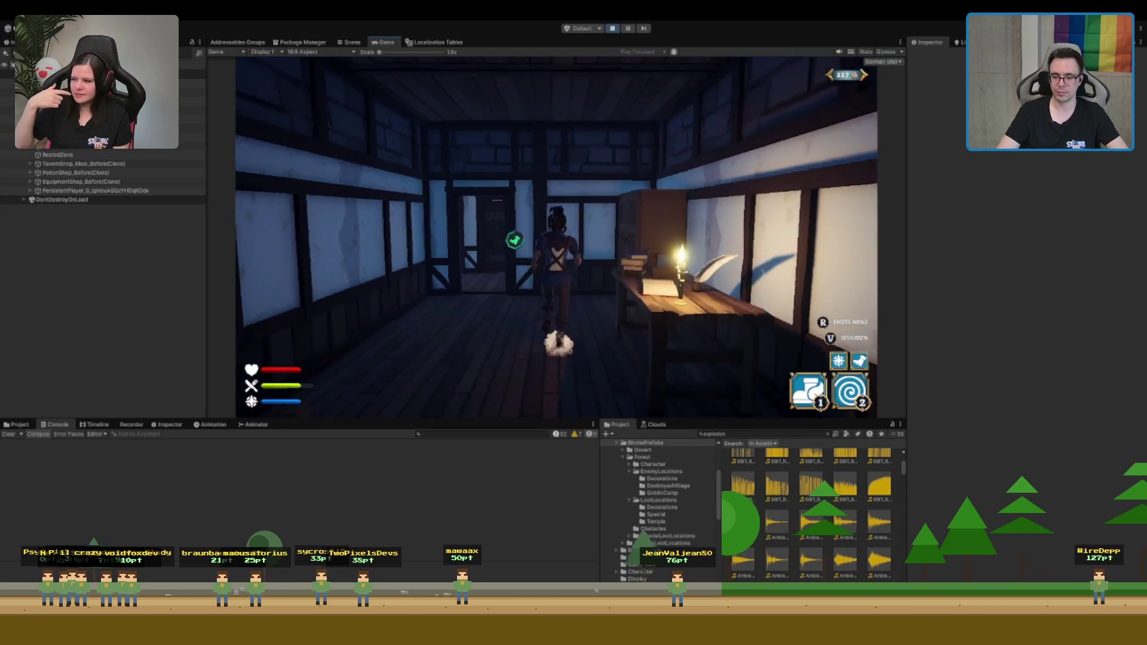
key("w")
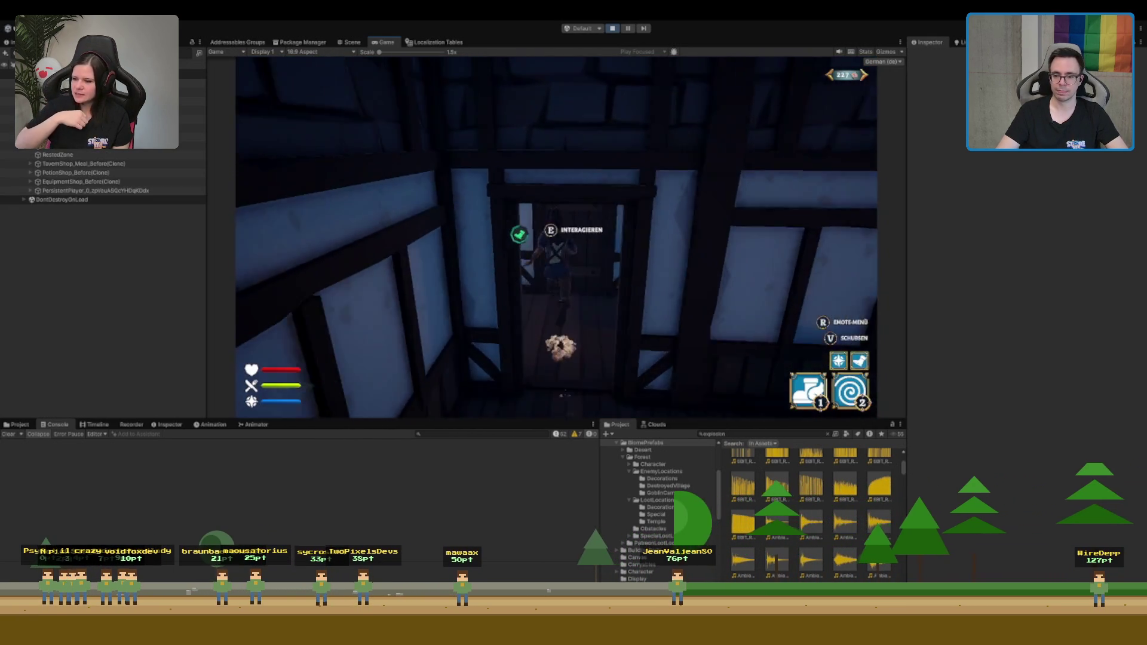
key("w")
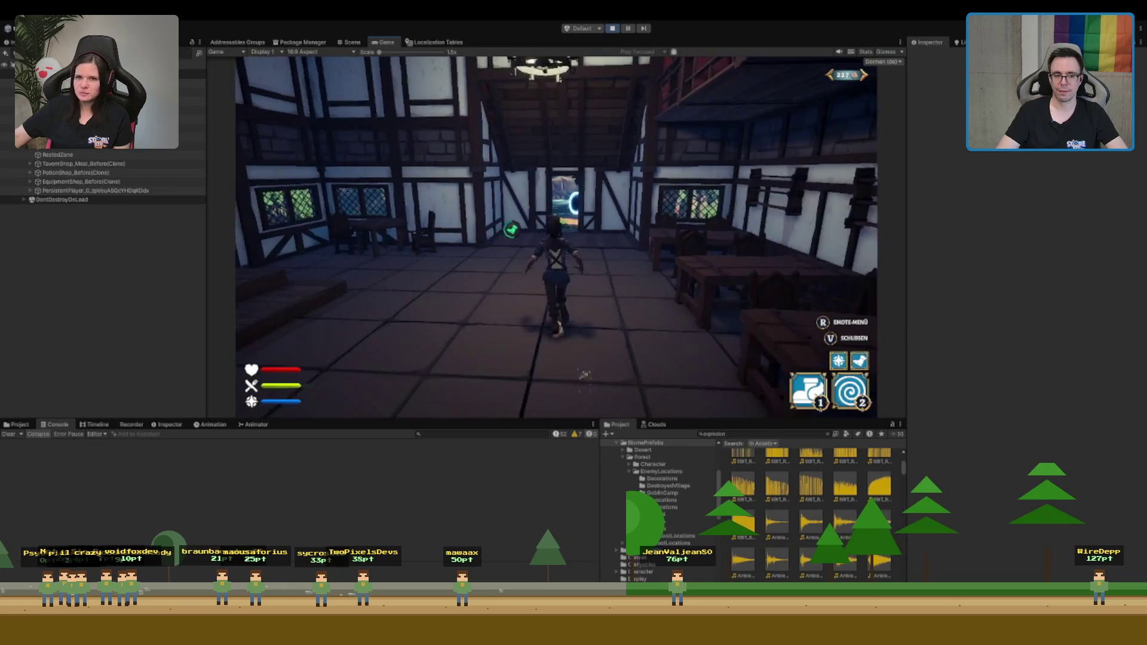
key("w")
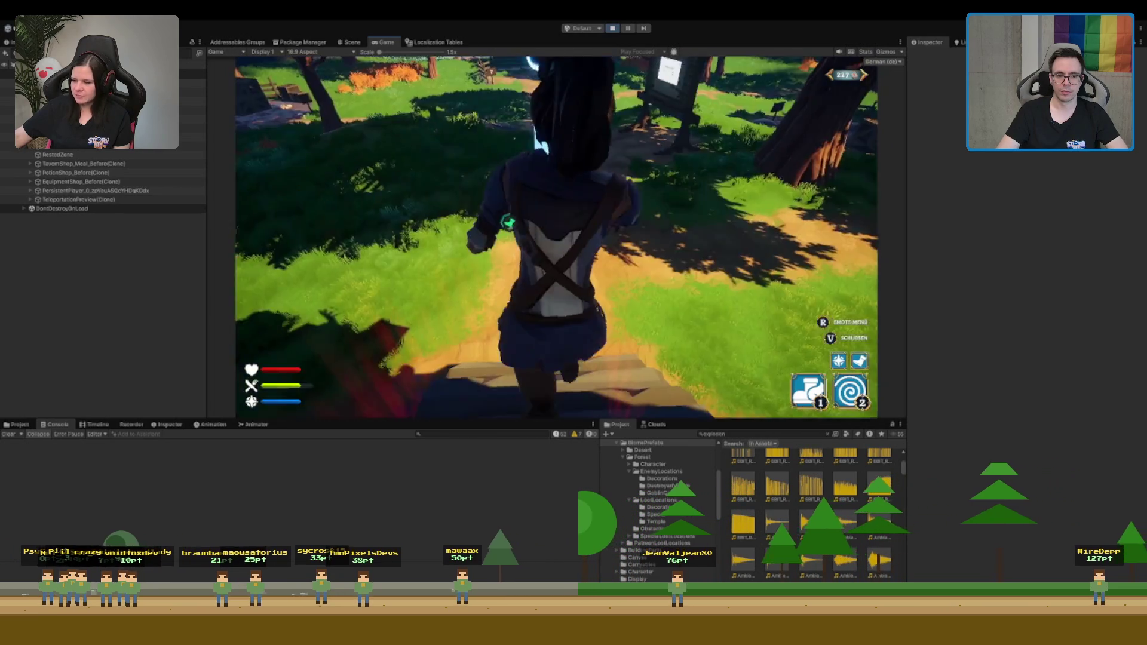
key("2")
key("w")
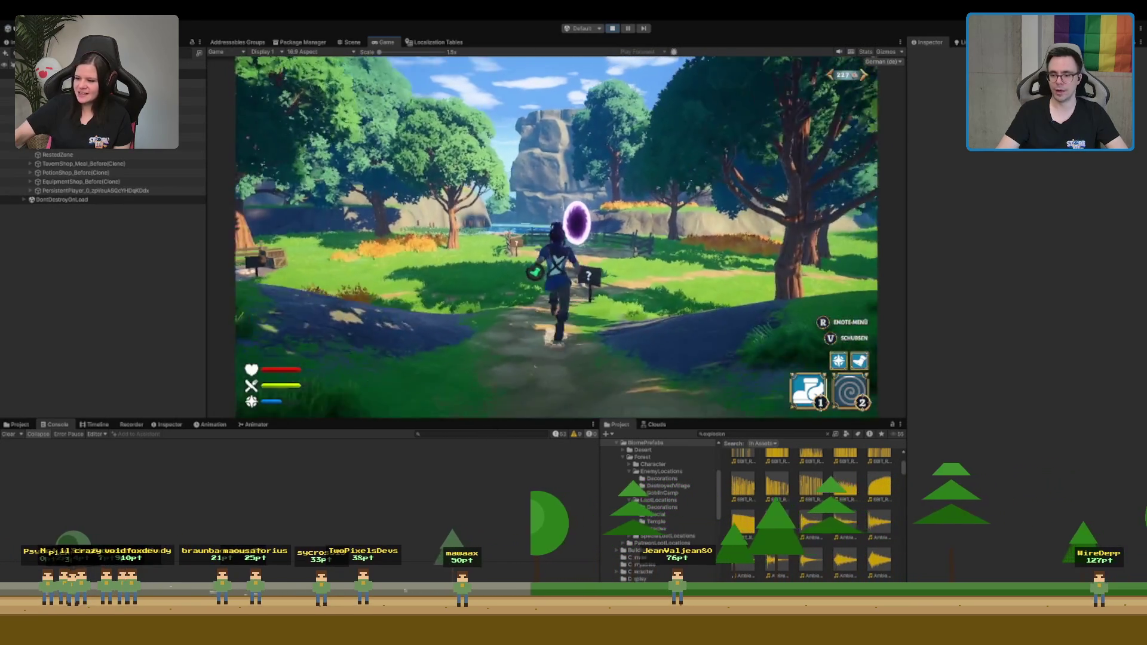
key("w")
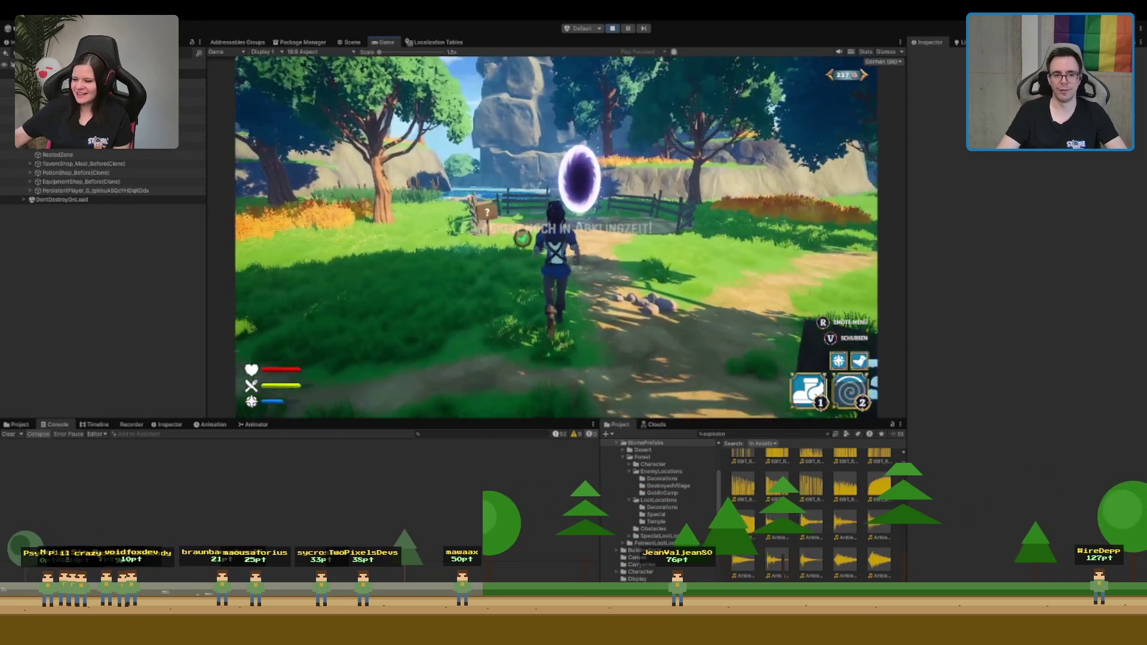
key("w")
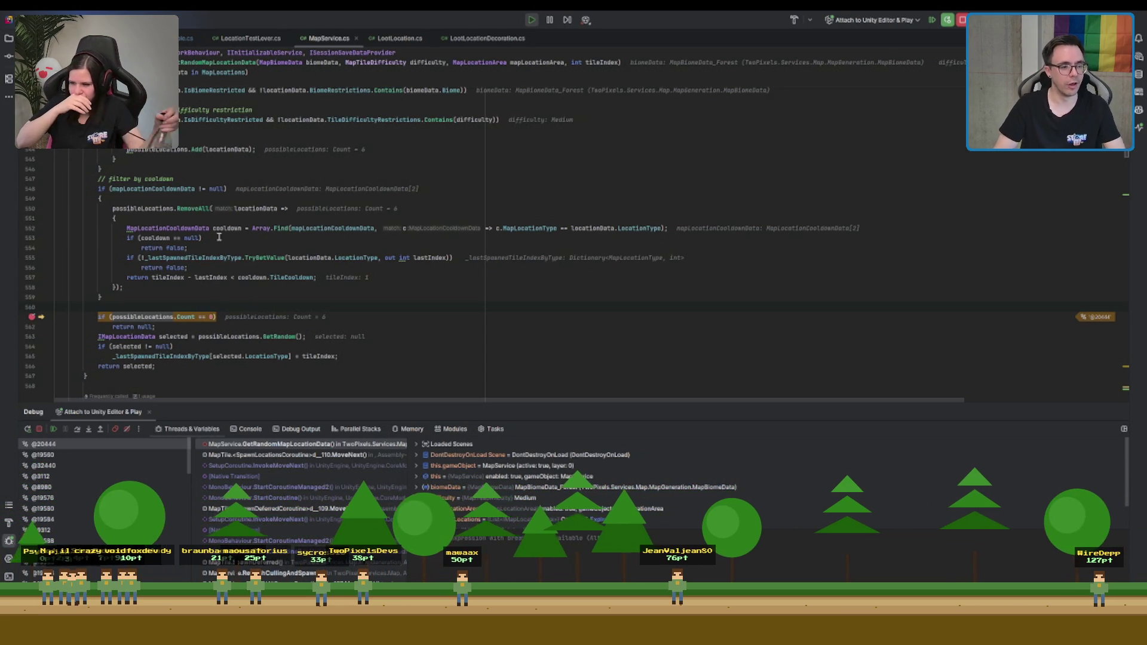
Step over lines 561–563 to see which location is selected, then resume the game
key("F10")
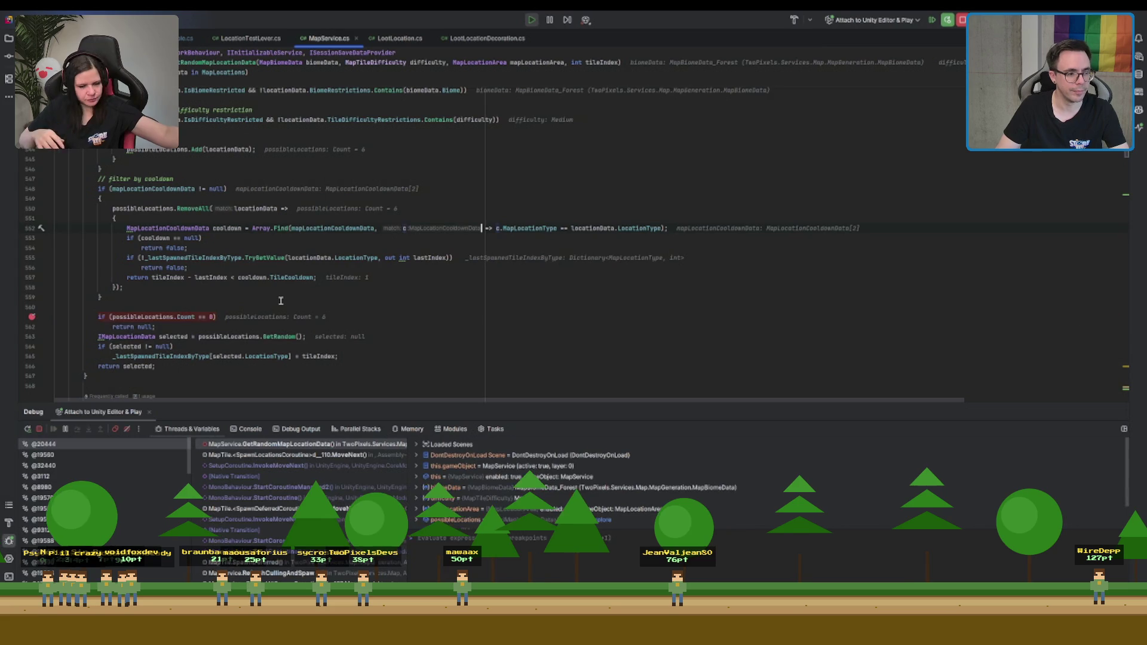
key("F10")
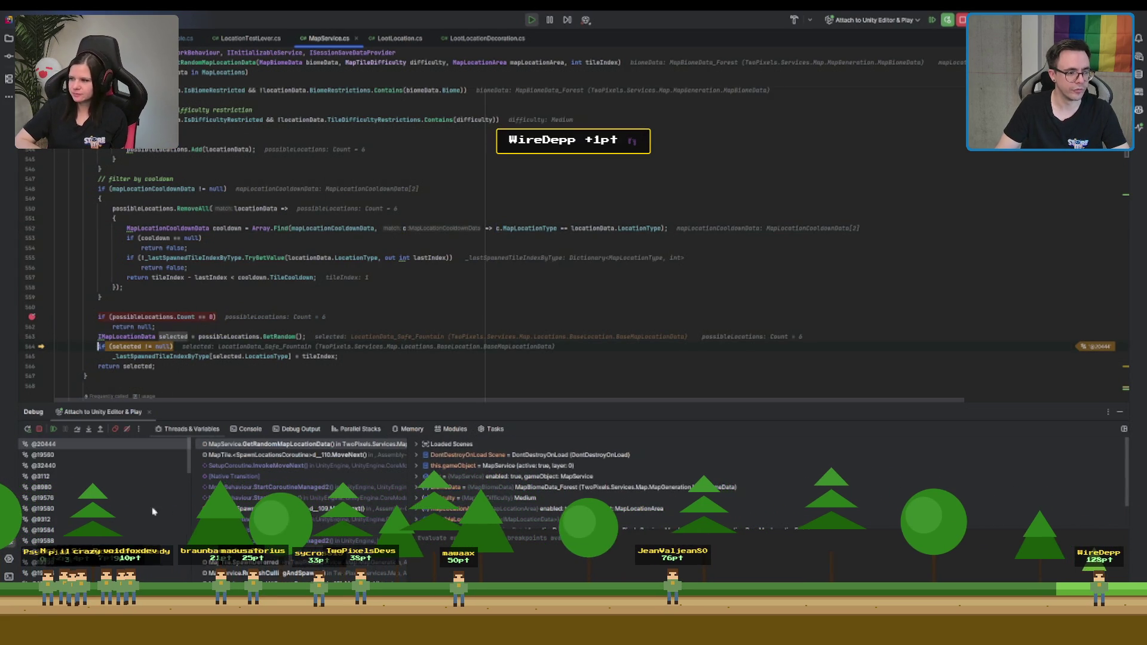
left_click(55, 430)
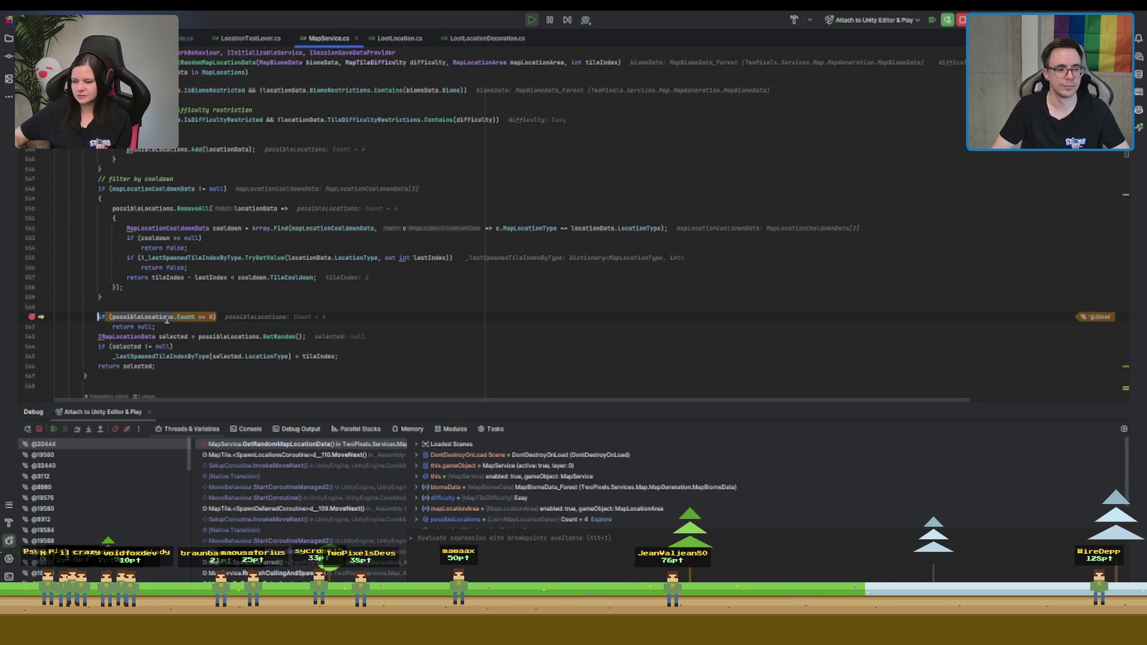
Step past the Count == 0 check with F8, resume the program, and return to the game
key("F8")
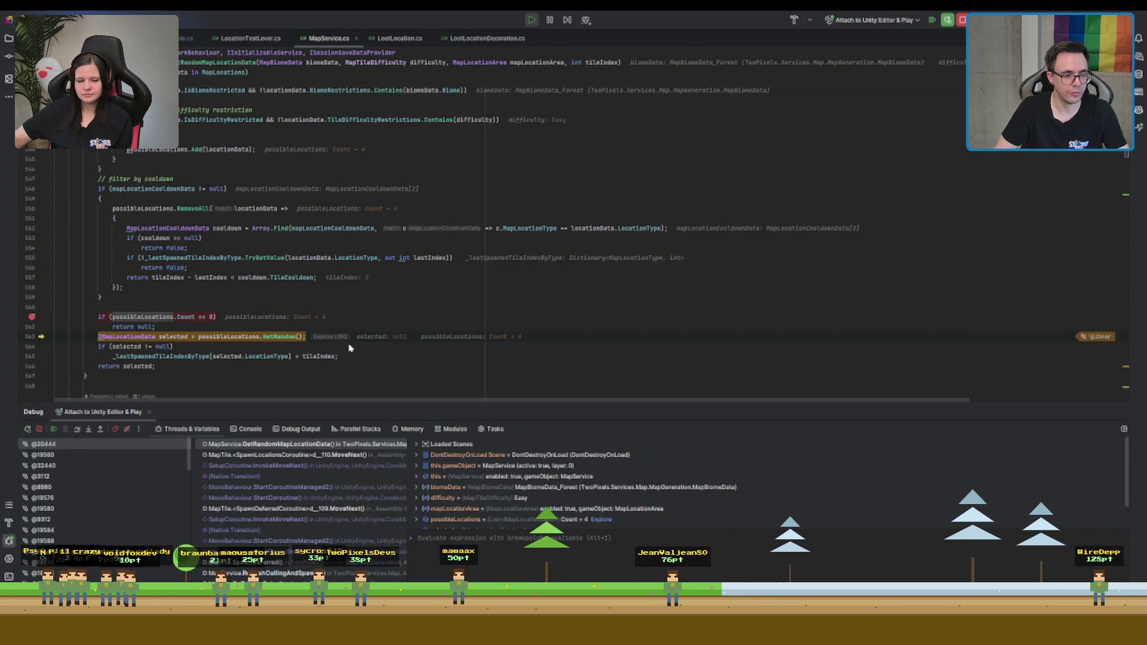
left_click(54, 429)
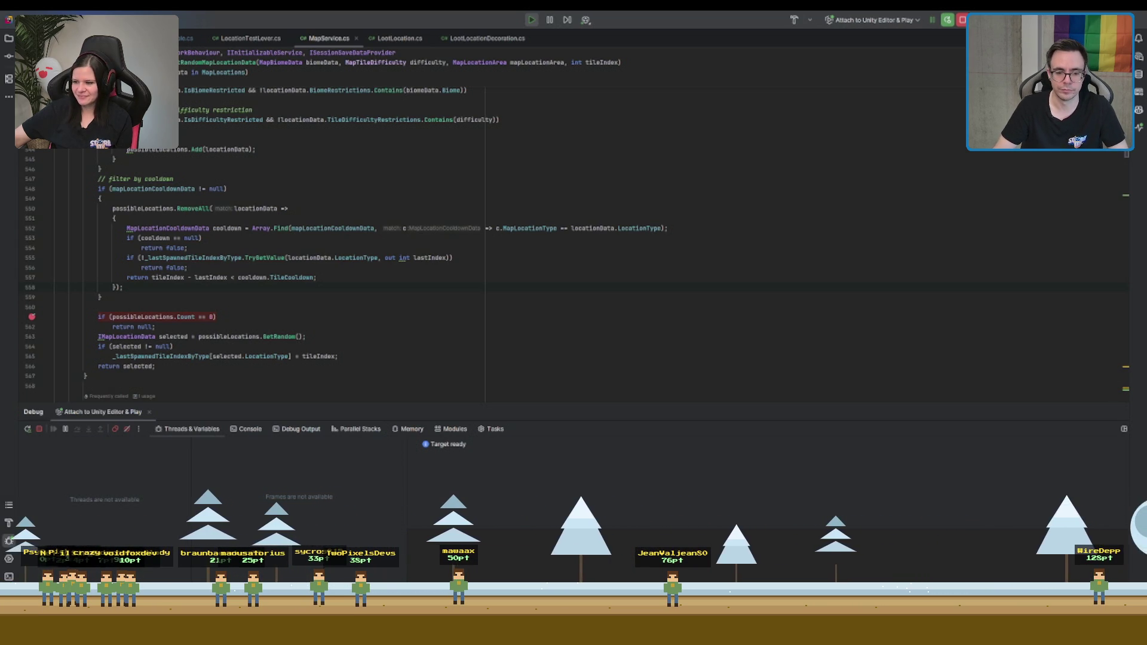
key("alt+Tab")
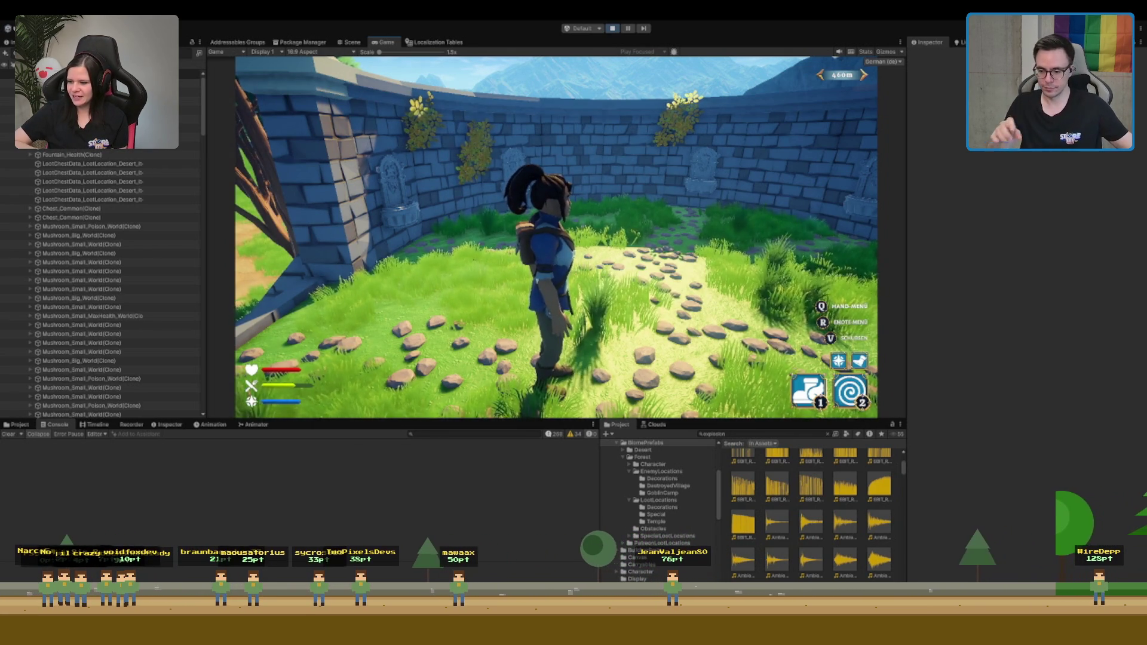
Run past the stone wall across the meadow, dashing, toward the rocky cliff and cabin
key("w")
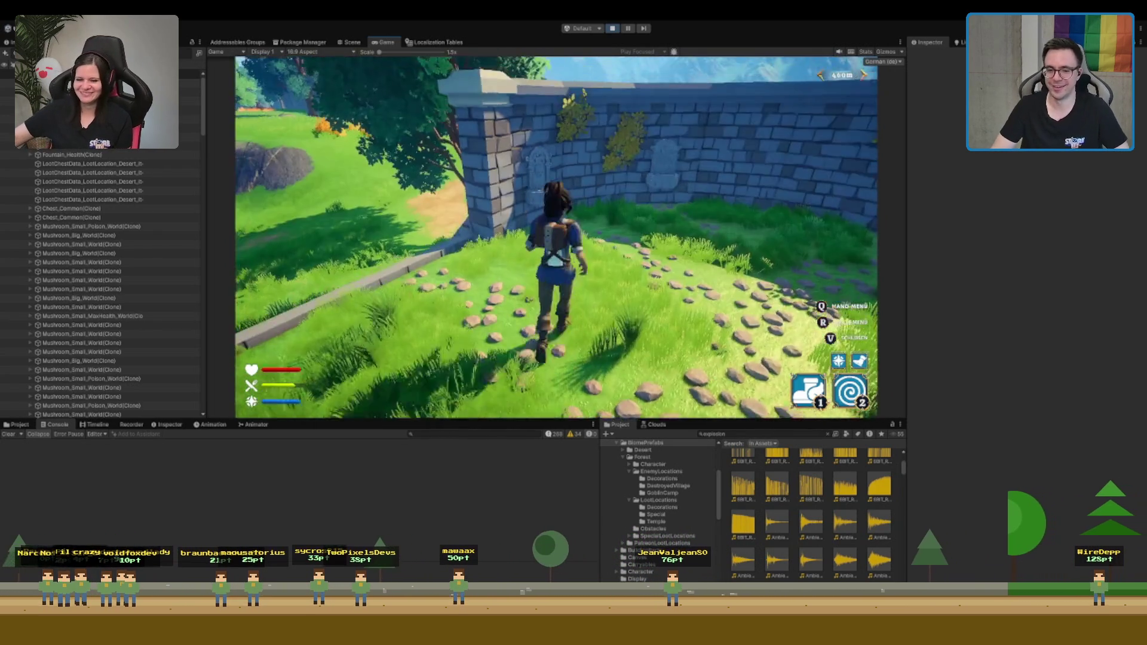
key("w")
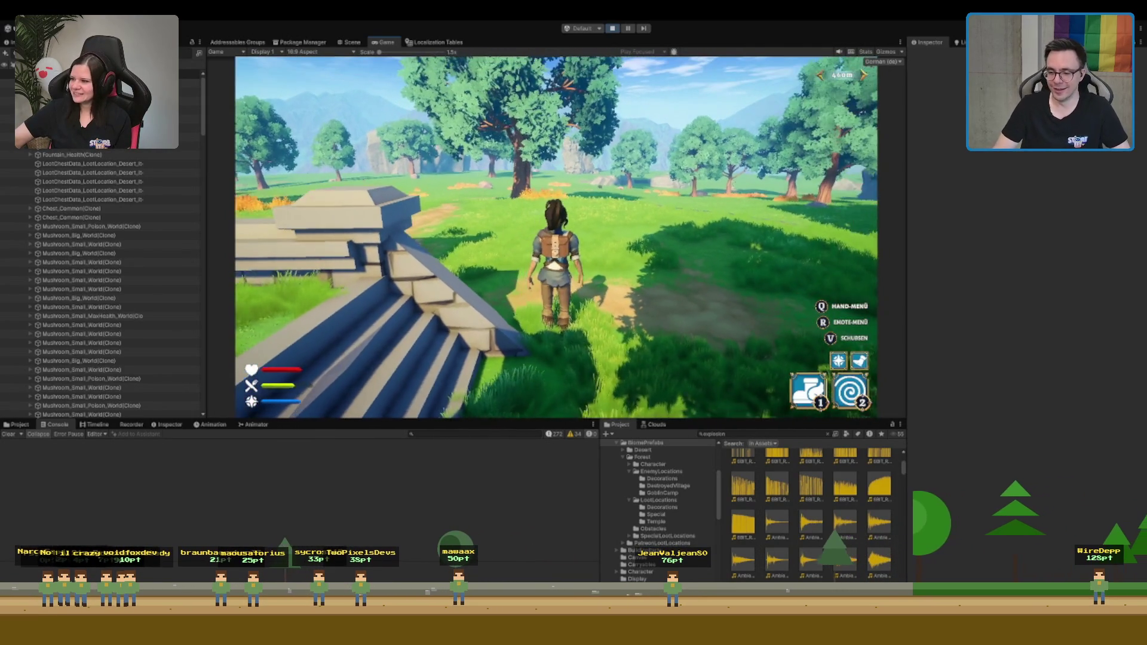
key("w")
key("w")
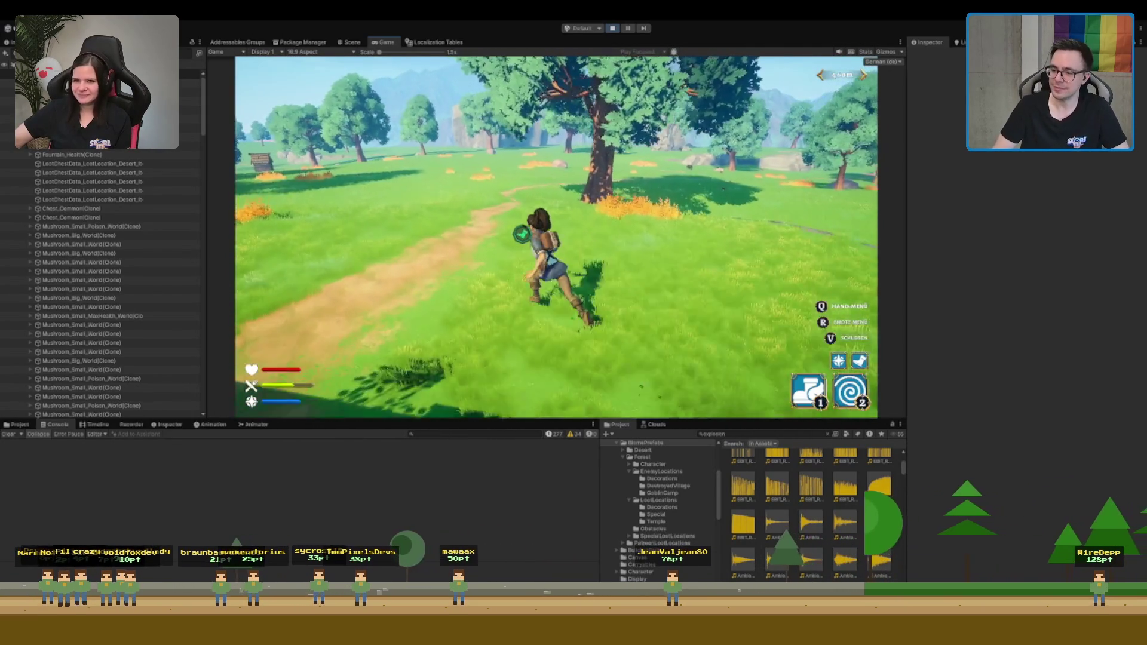
key("2")
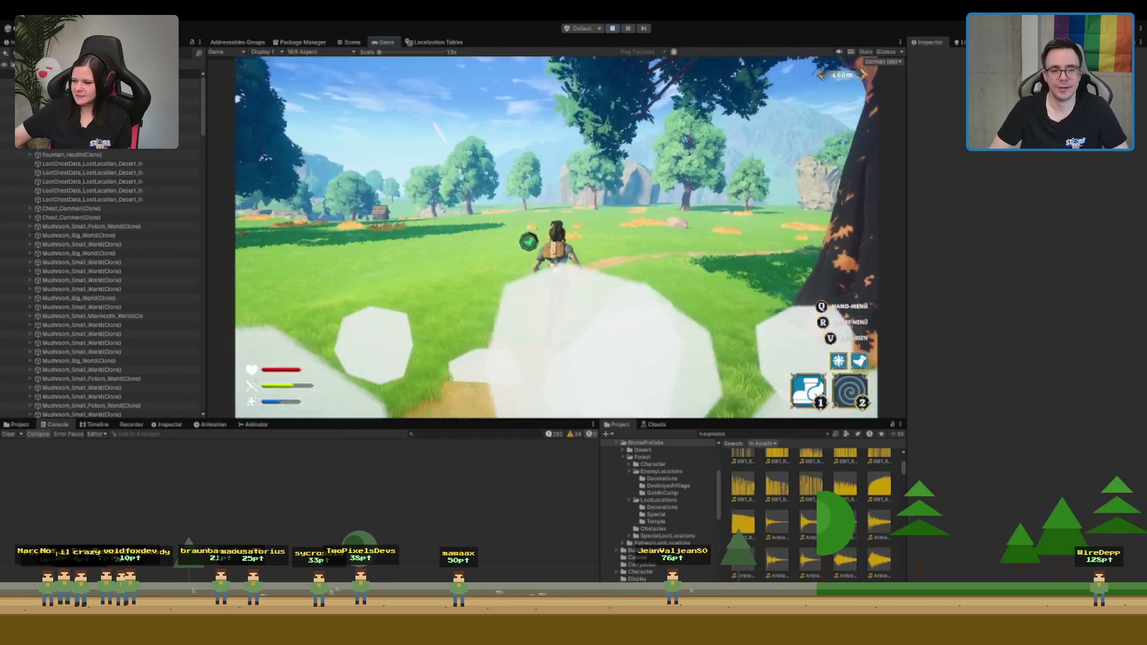
key("w")
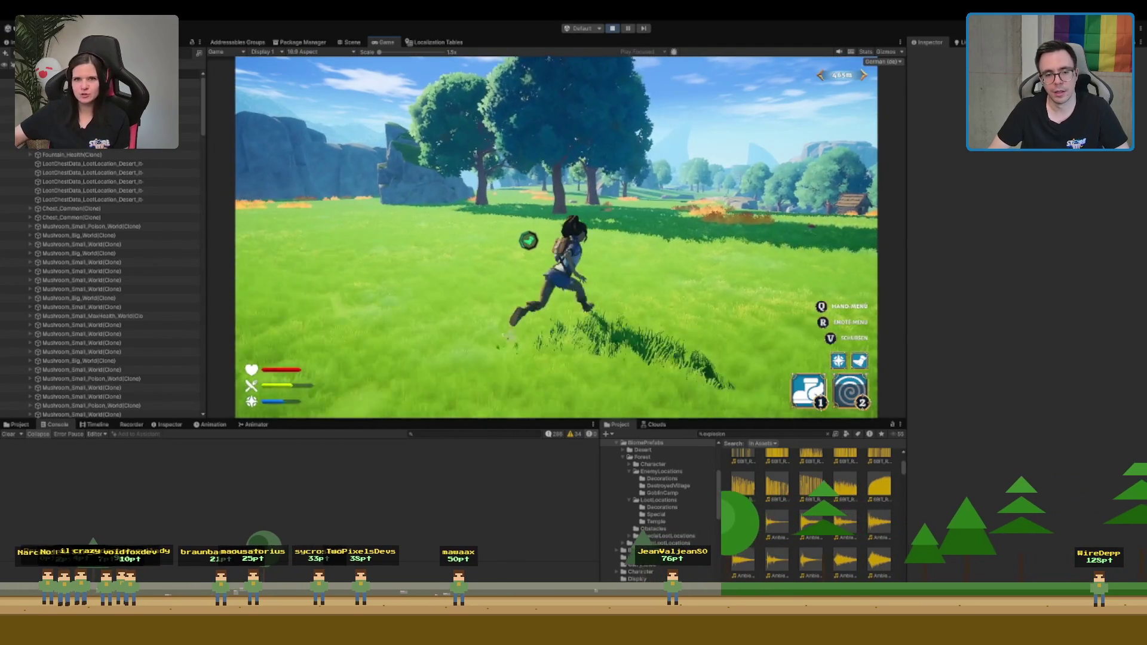
key("w")
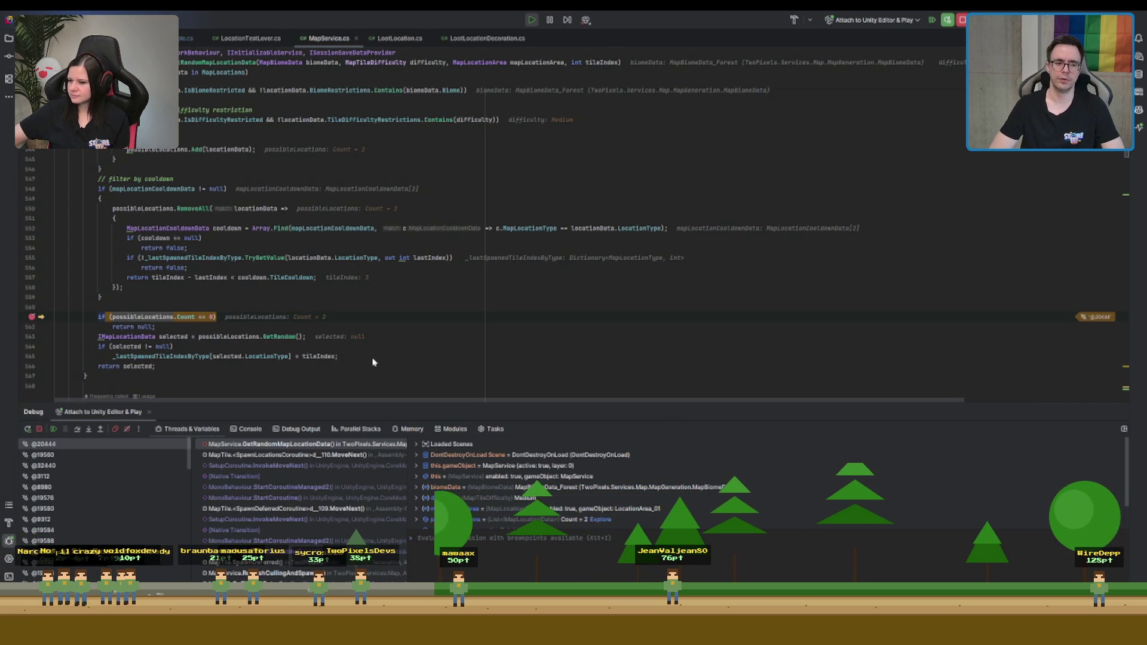
Check the biome and difficulty filters leaving two possible locations, then resume the game
scroll(518, 175, "up", 8)
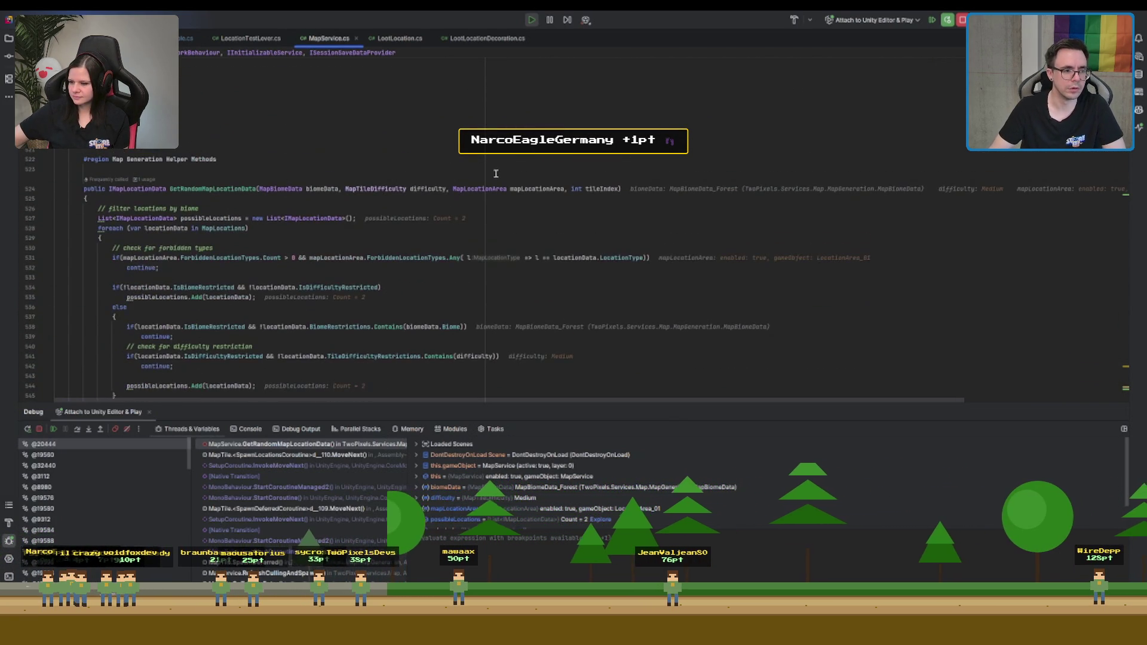
scroll(218, 287, "down", 2)
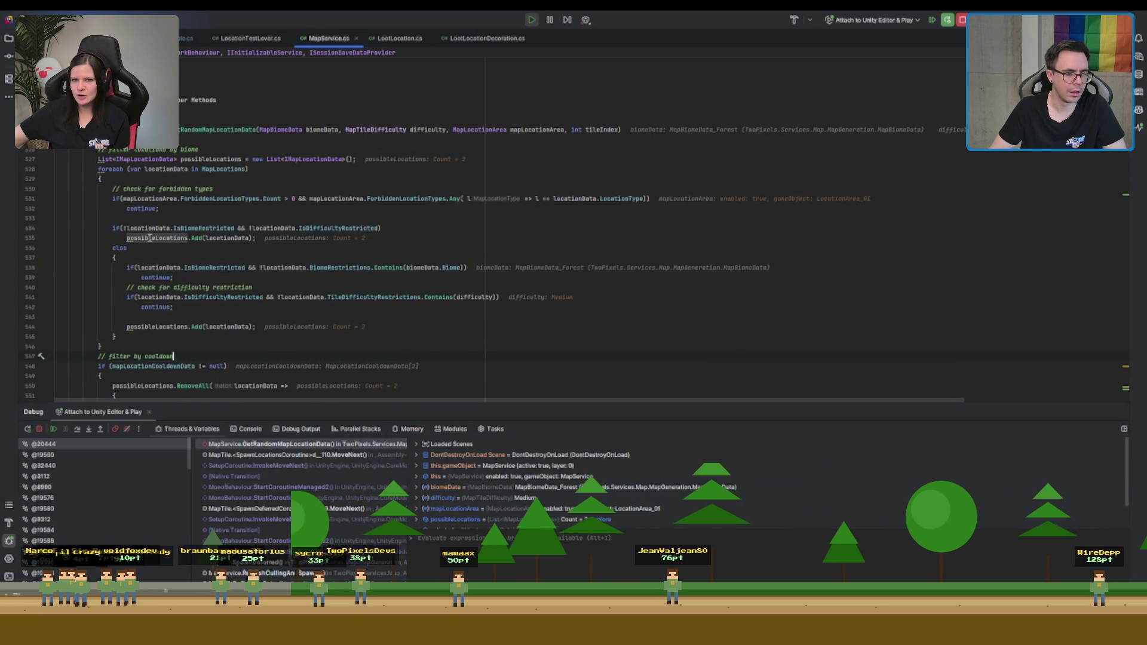
left_click(939, 25)
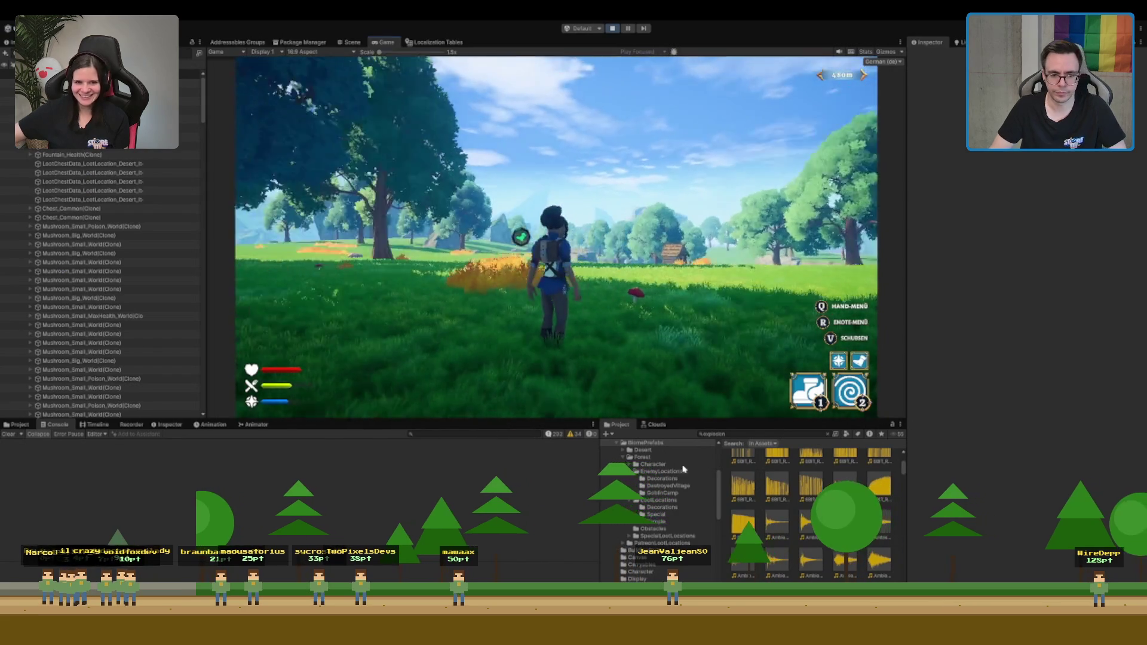
Clear the Project search, select the MapLocationData location asset, and switch to the Scene view
left_click(827, 434)
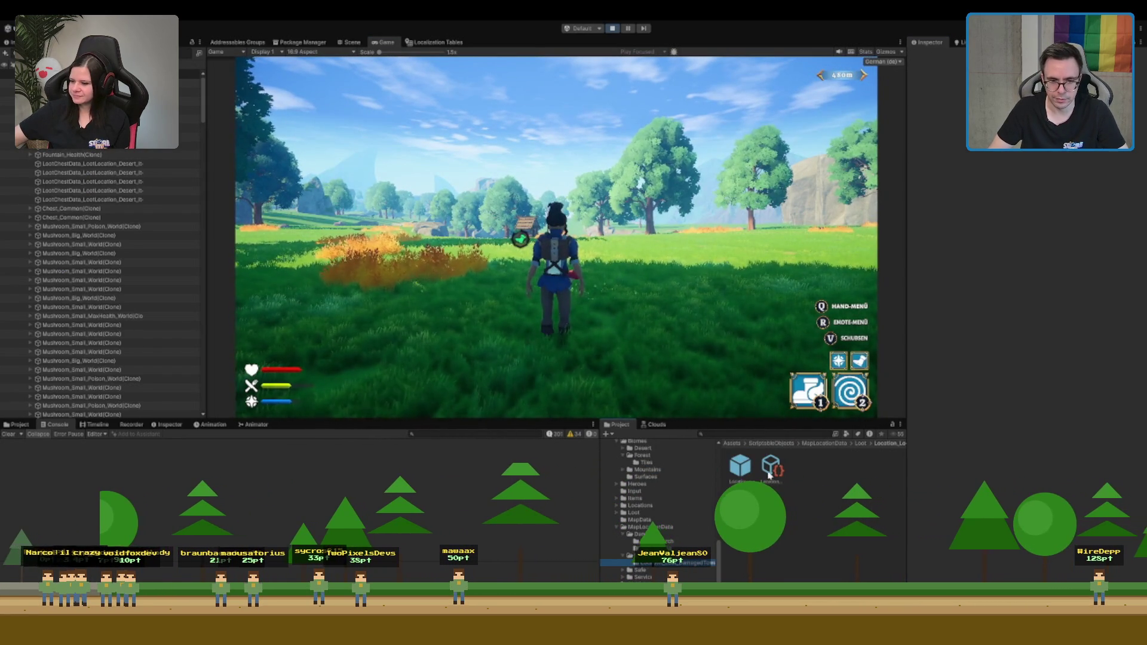
left_click(774, 469)
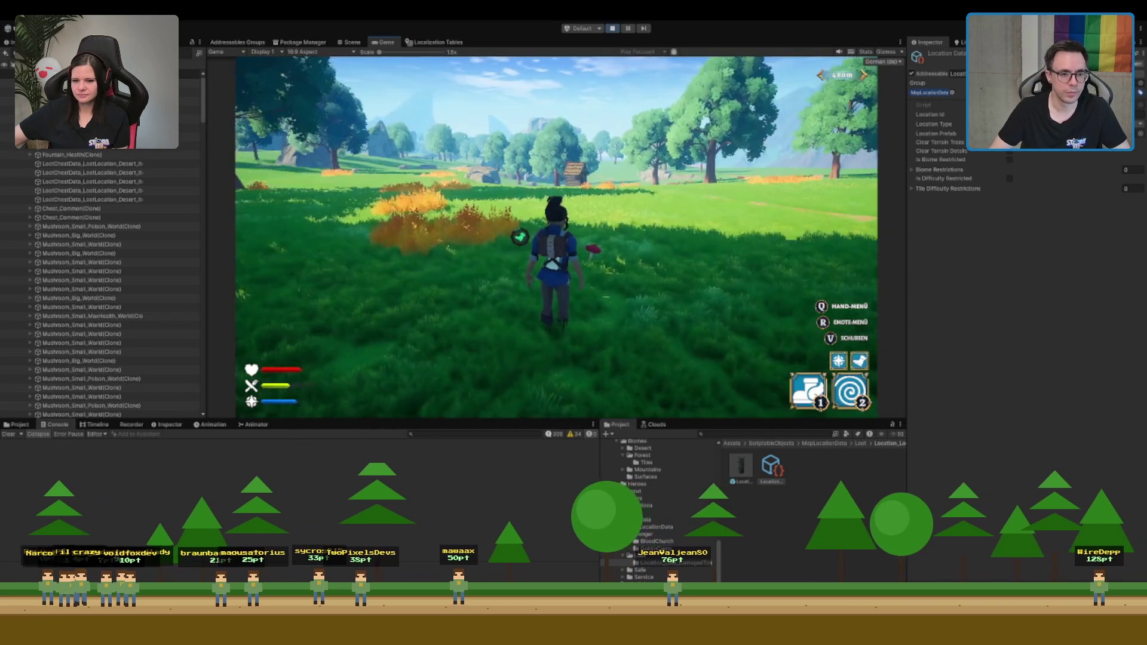
left_click(352, 41)
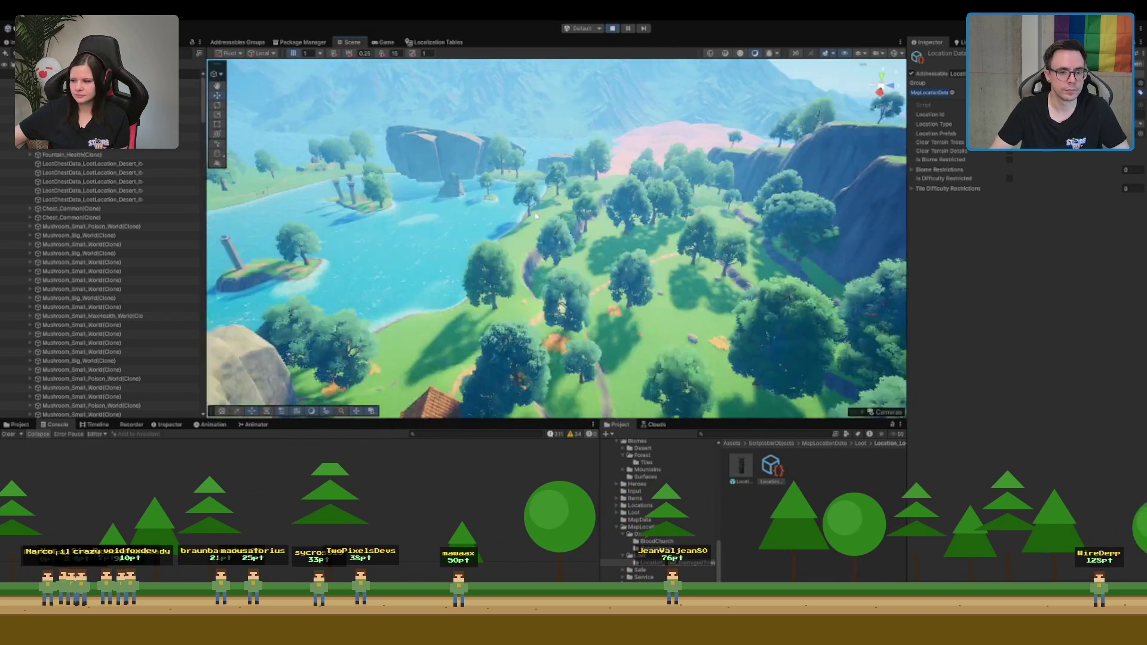
Fly the Scene camera down to the cliff below the house and select the TerrainData_Forest_BigLake terrain
mouse_move(628, 261)
left_mouse_down()
mouse_move(659, 282)
mouse_move(418, 266)
mouse_move(820, 265)
mouse_move(446, 259)
mouse_move(570, 210)
left_mouse_up()
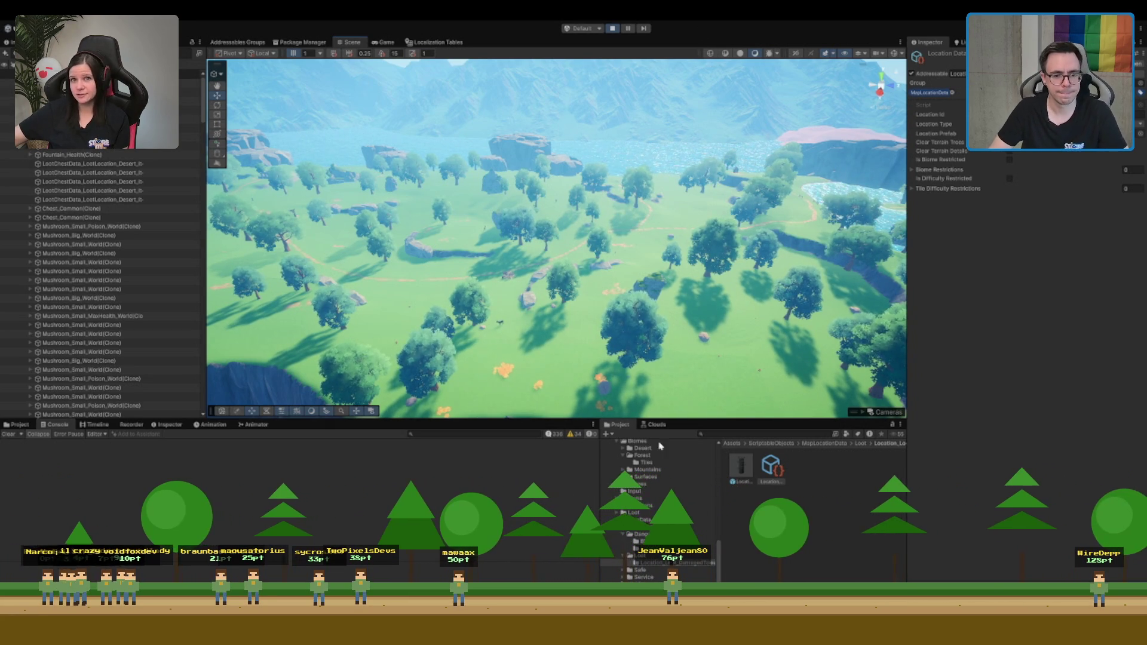
left_click_drag(728, 325, 657, 299)
left_click(657, 298)
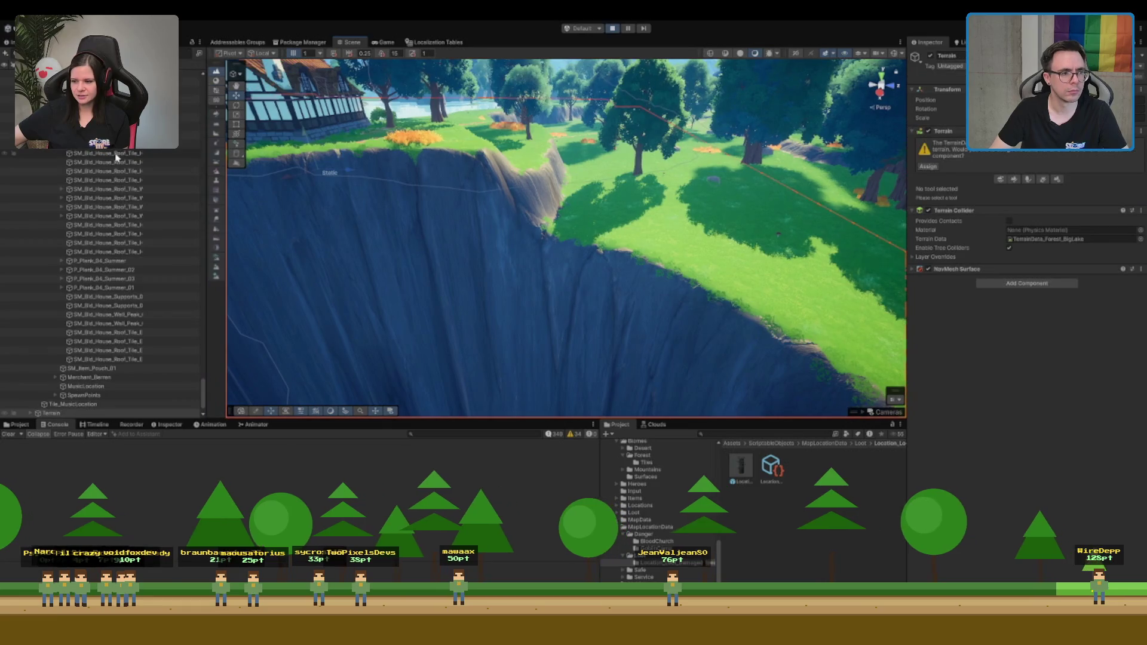
Select a house building part and move up the hierarchy to the merchant location
scroll(157, 286, "up", 5)
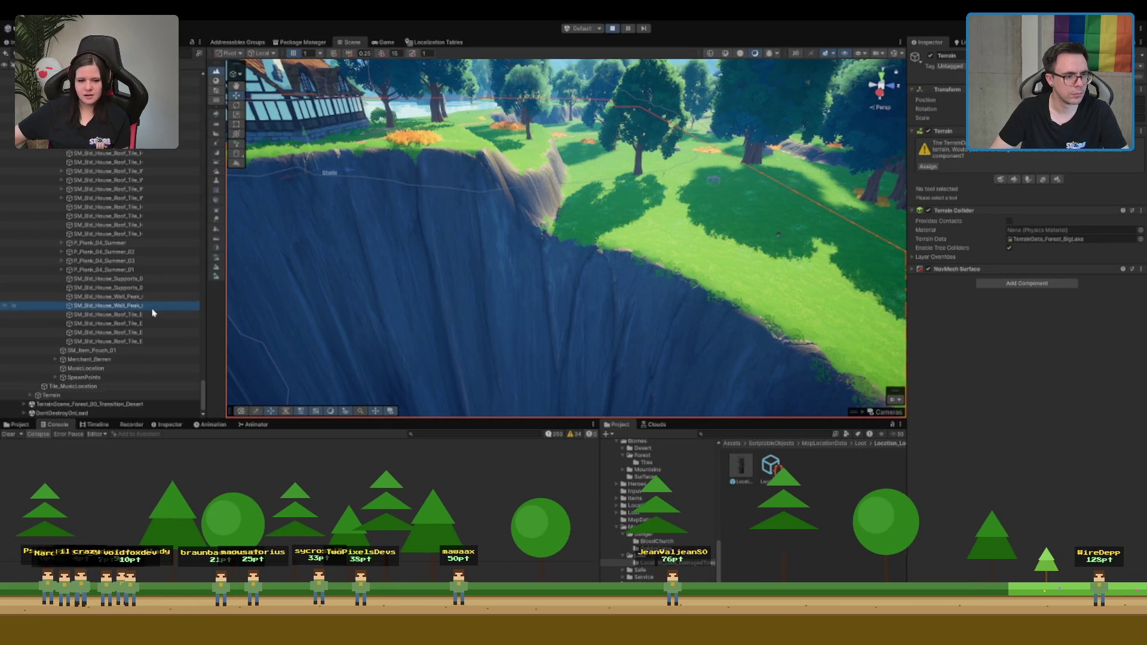
left_click(158, 306)
mouse_move(203, 388)
left_mouse_down()
mouse_move(197, 276)
mouse_move(197, 300)
left_mouse_up()
key("Left")
key("Left")
key("Left")
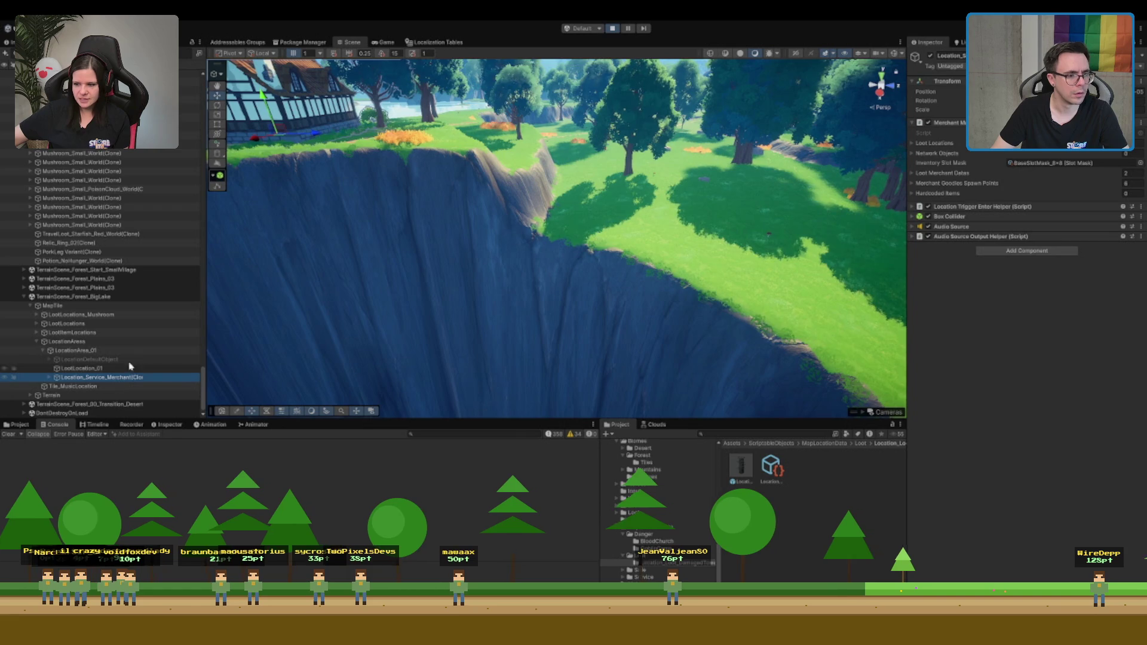
Frame LocationArea_01 in the Scene view, then exit Play mode
left_click(137, 350)
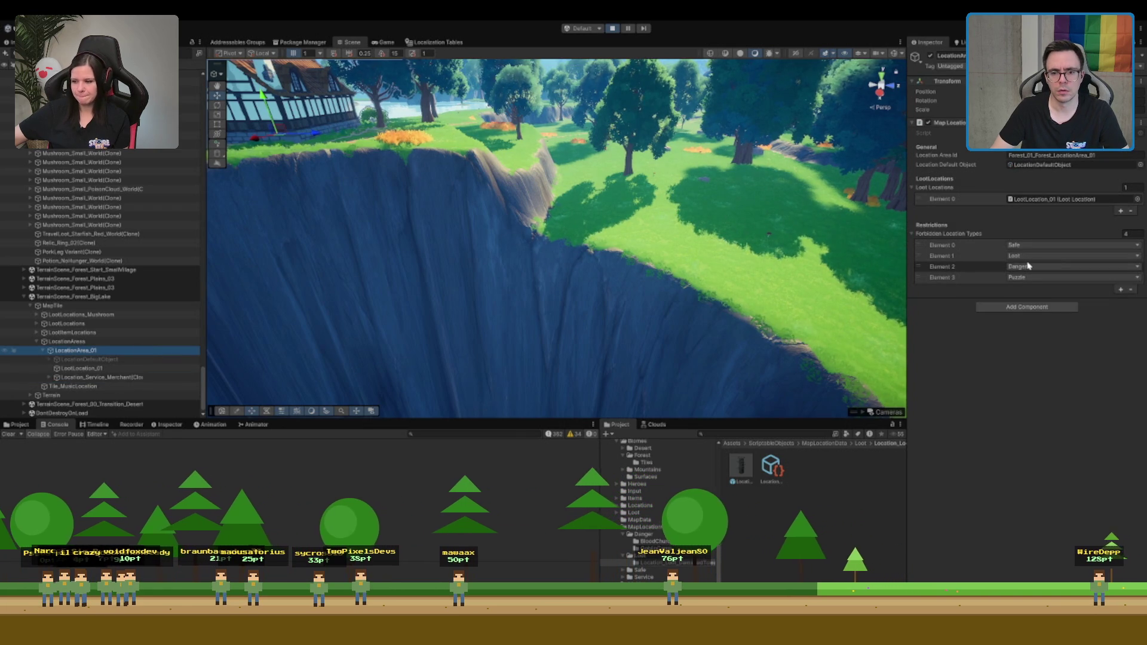
key("f")
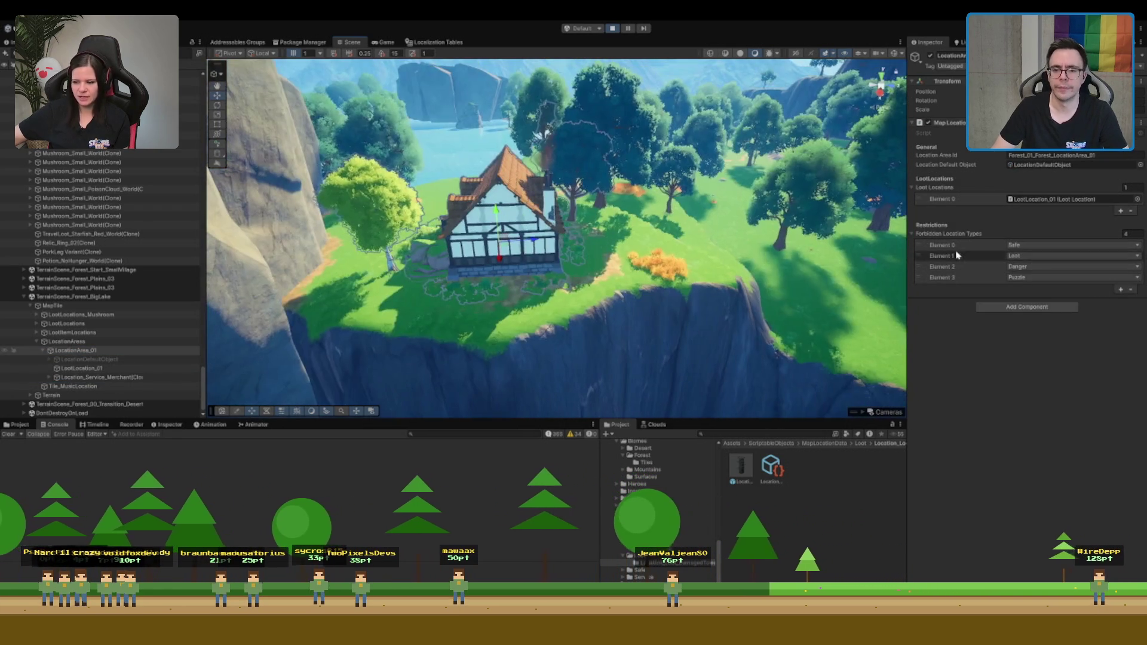
left_click(613, 28)
key("ctrl+p")
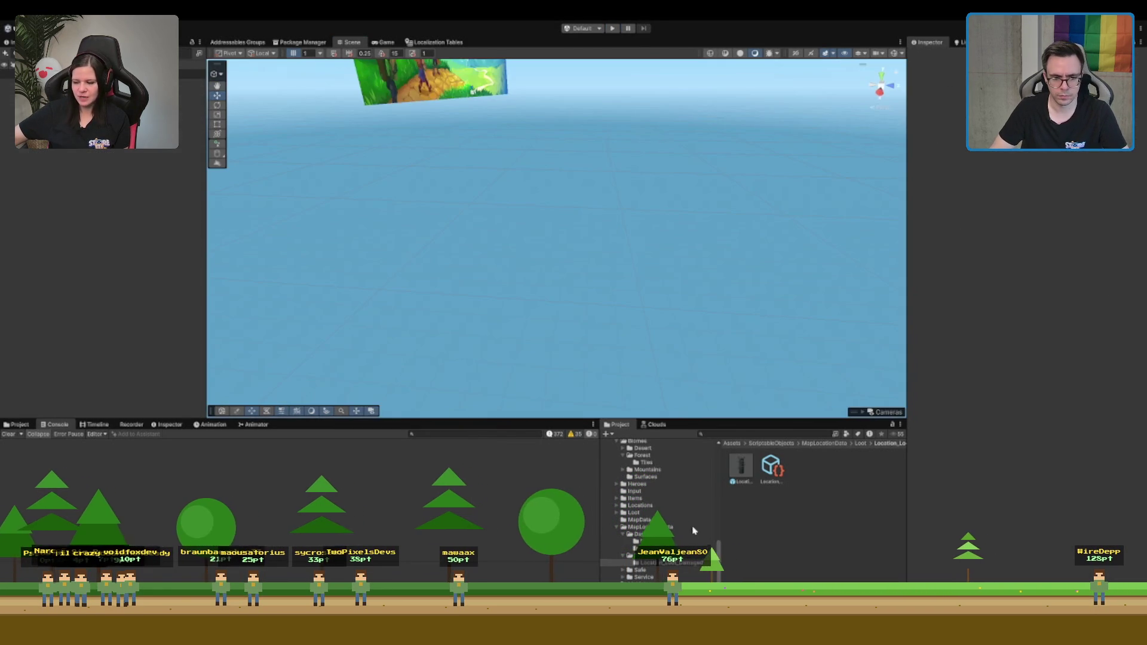
Browse to Assets > Scenes > MapTiles > Forest > Forest_BigLake and open its Terrain Scene
left_click(655, 522)
left_click(656, 523)
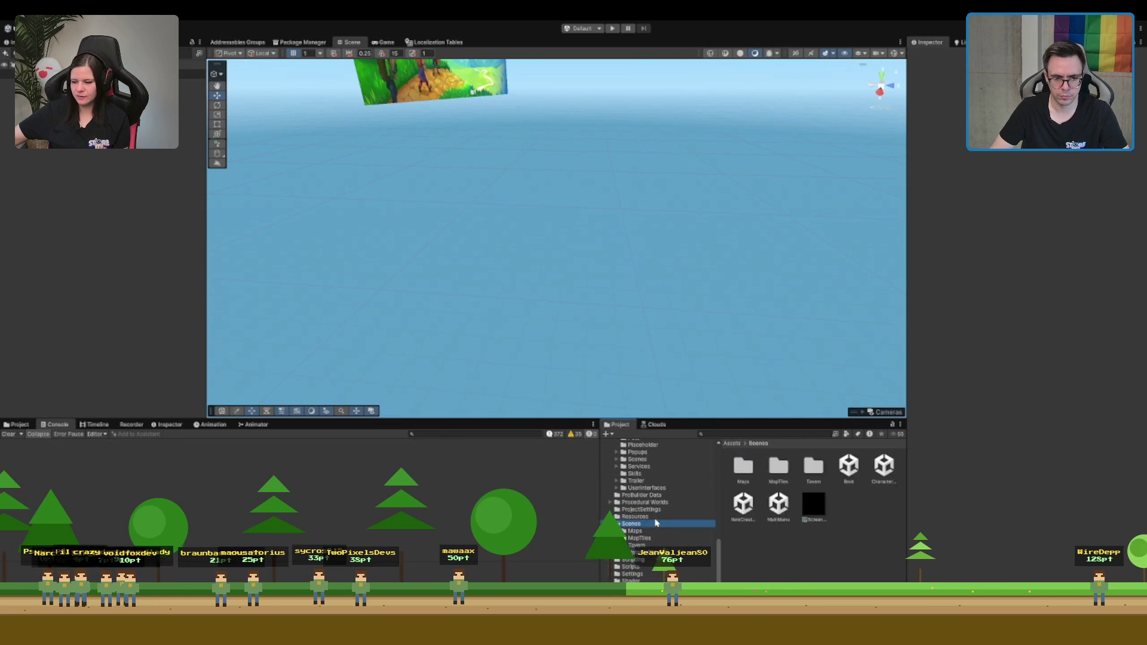
double_click(779, 467)
double_click(779, 467)
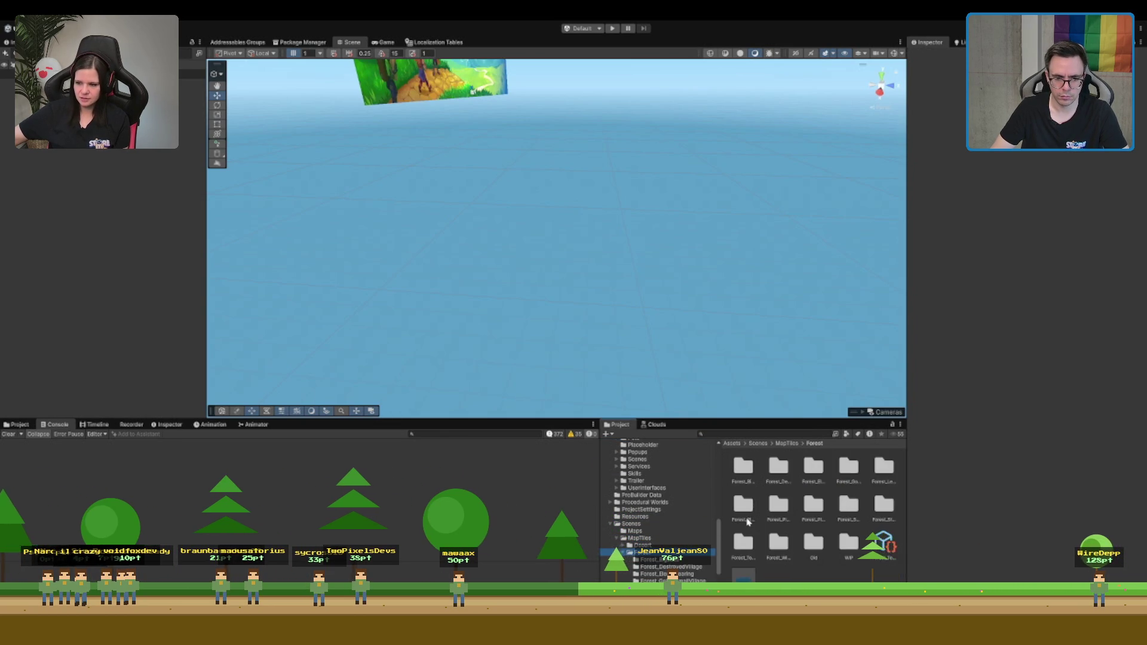
double_click(748, 521)
double_click(770, 472)
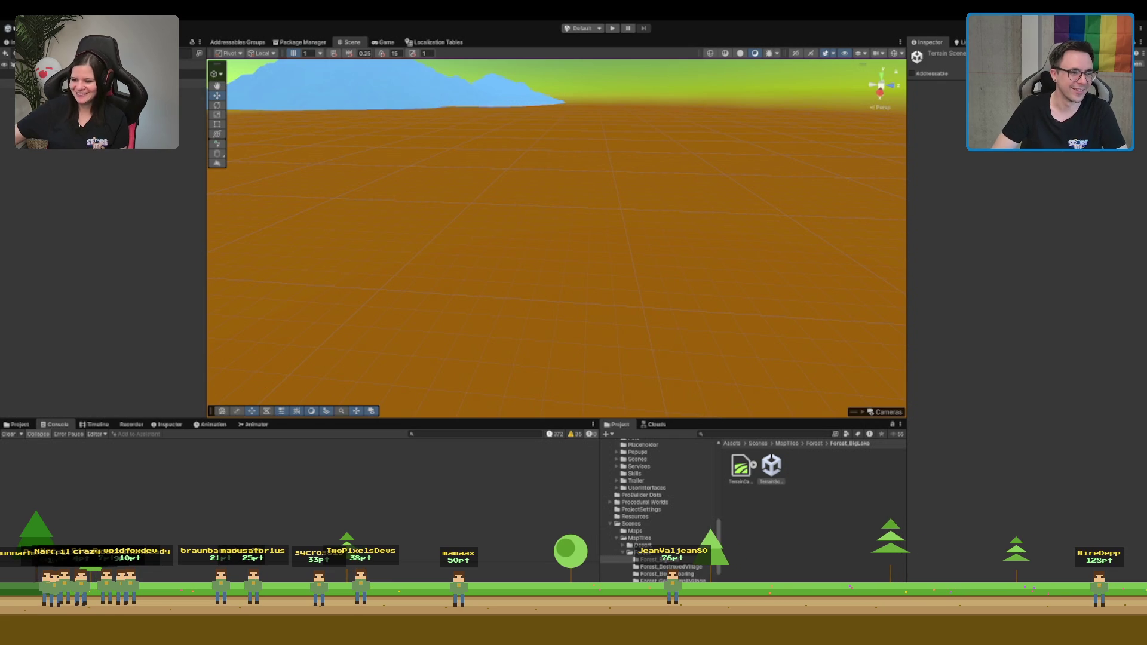
Inspect BigLake's LootLocation and LocationArea, then select Forest_DestroyedVillage's Terrain Scene
left_click(89, 83)
left_click(192, 110)
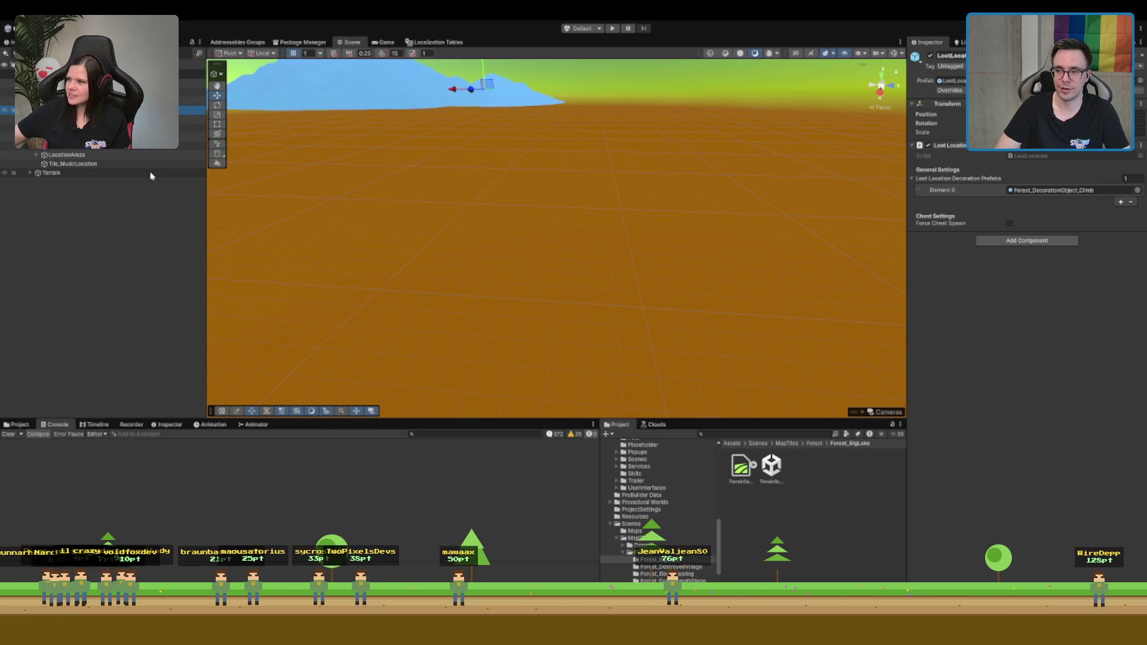
left_click(191, 83)
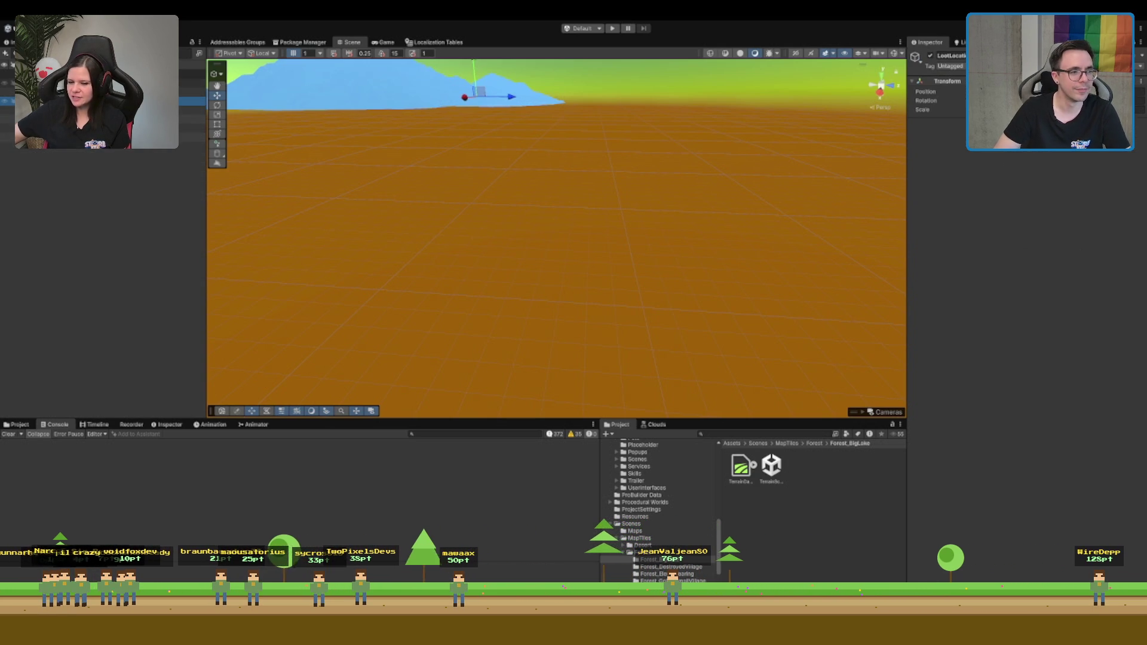
left_click(191, 119)
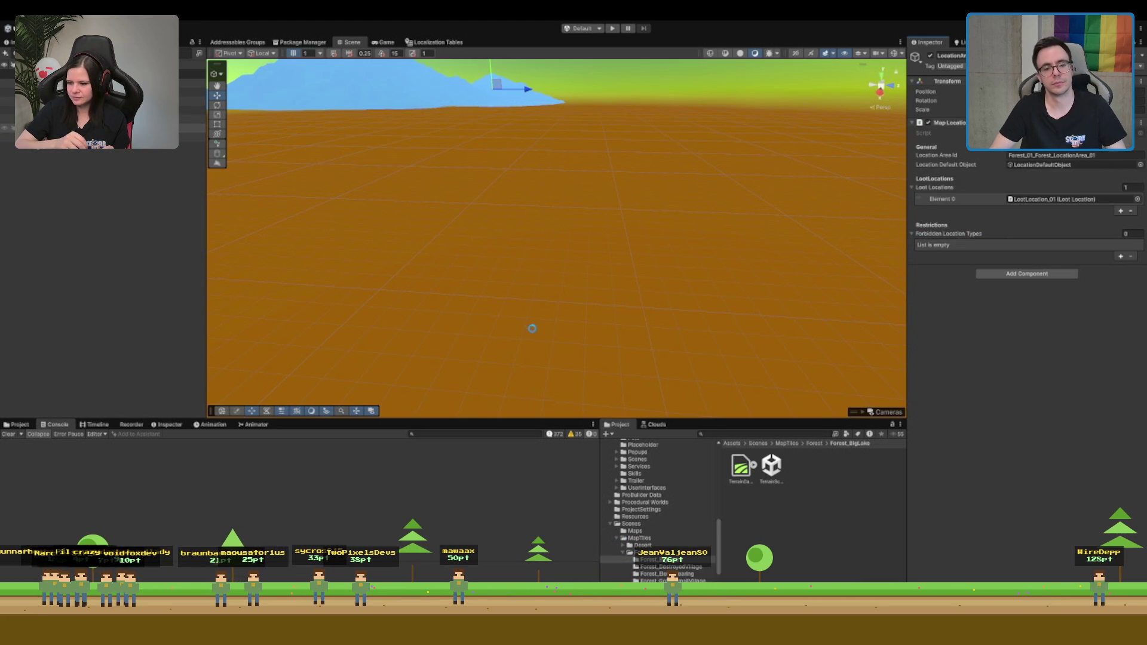
left_click(663, 566)
left_click(771, 466)
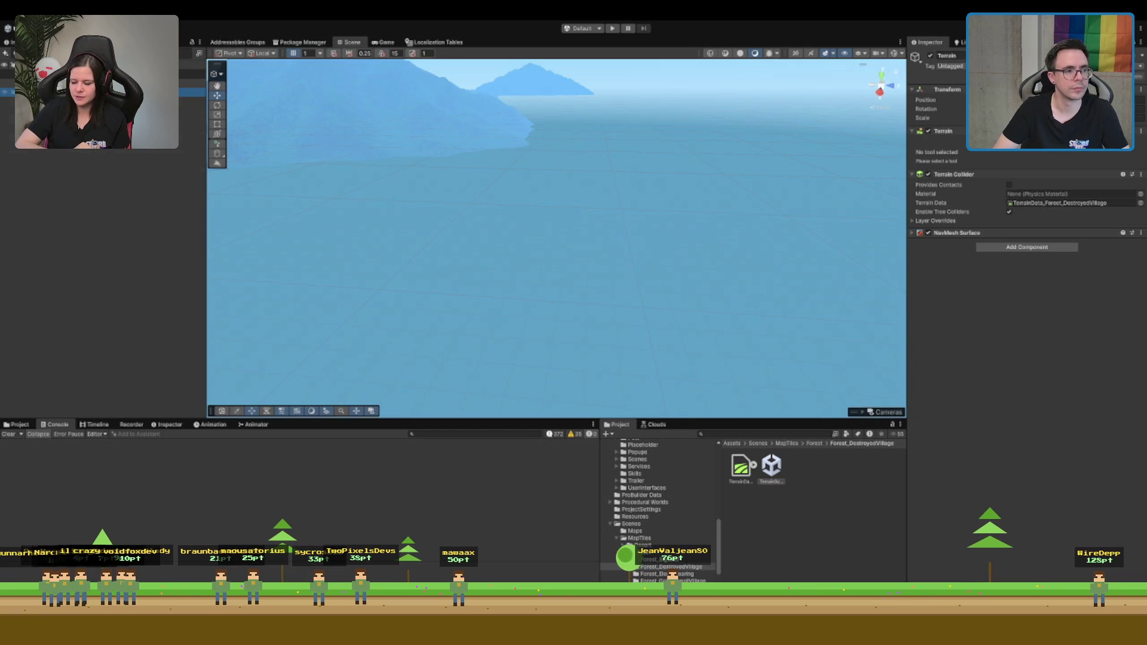
Check DestroyedVillage's location area, then open Forest_ElensClearing and select its MapLocation
left_click(191, 83)
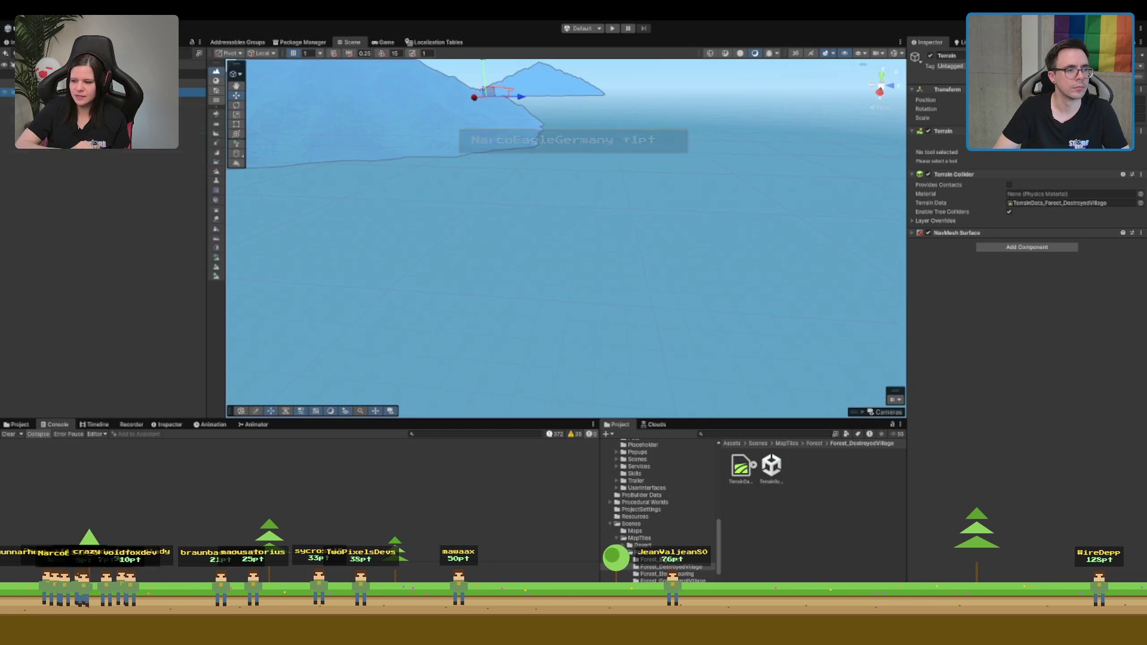
left_click(191, 118)
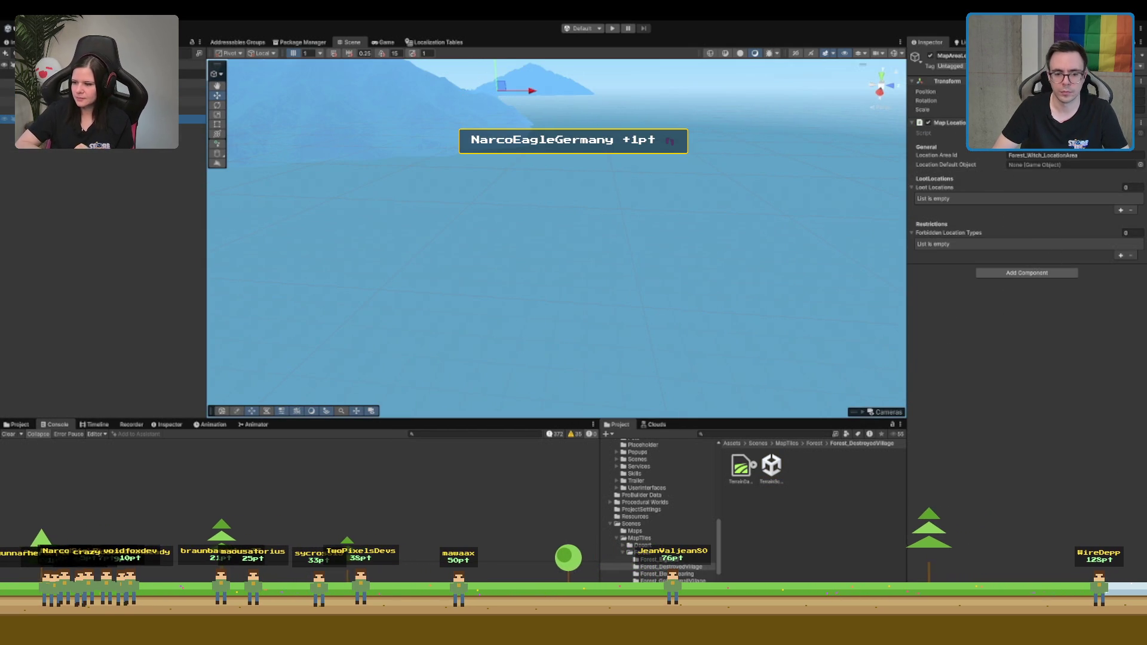
left_click(663, 574)
left_click(771, 465)
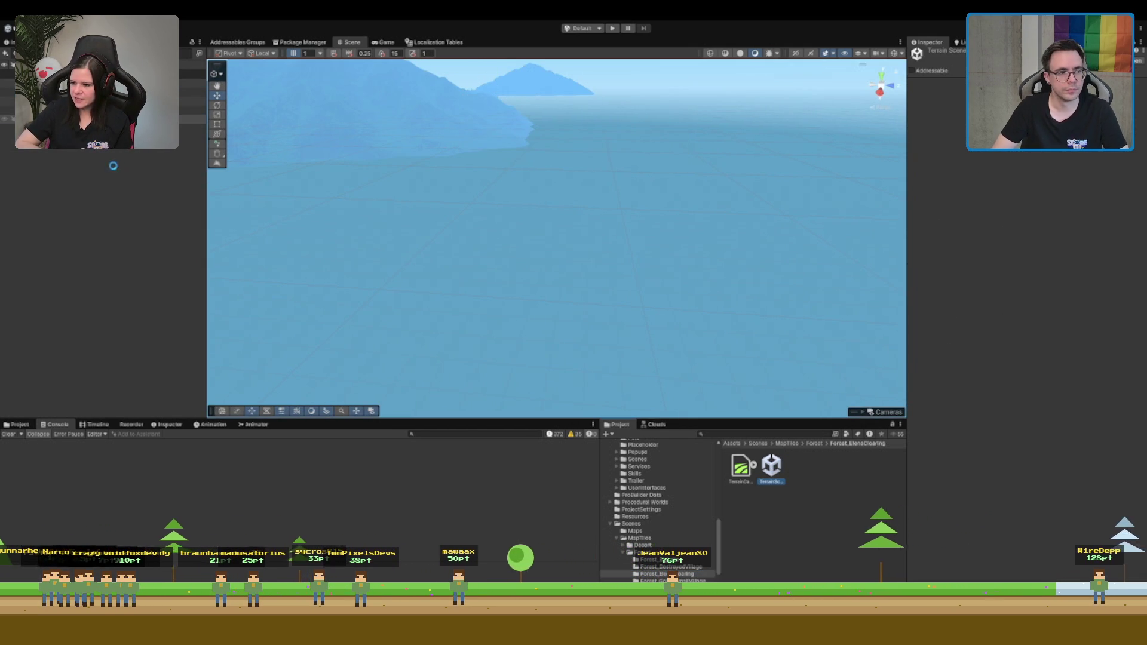
left_click(192, 83)
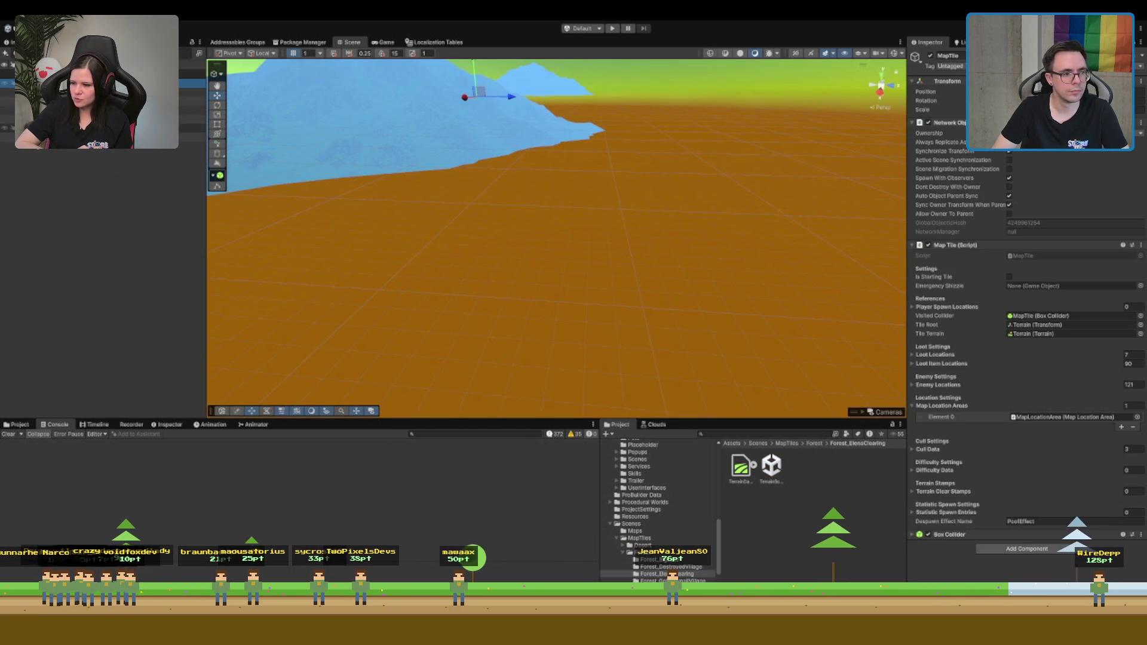
left_click(191, 128)
key("Down")
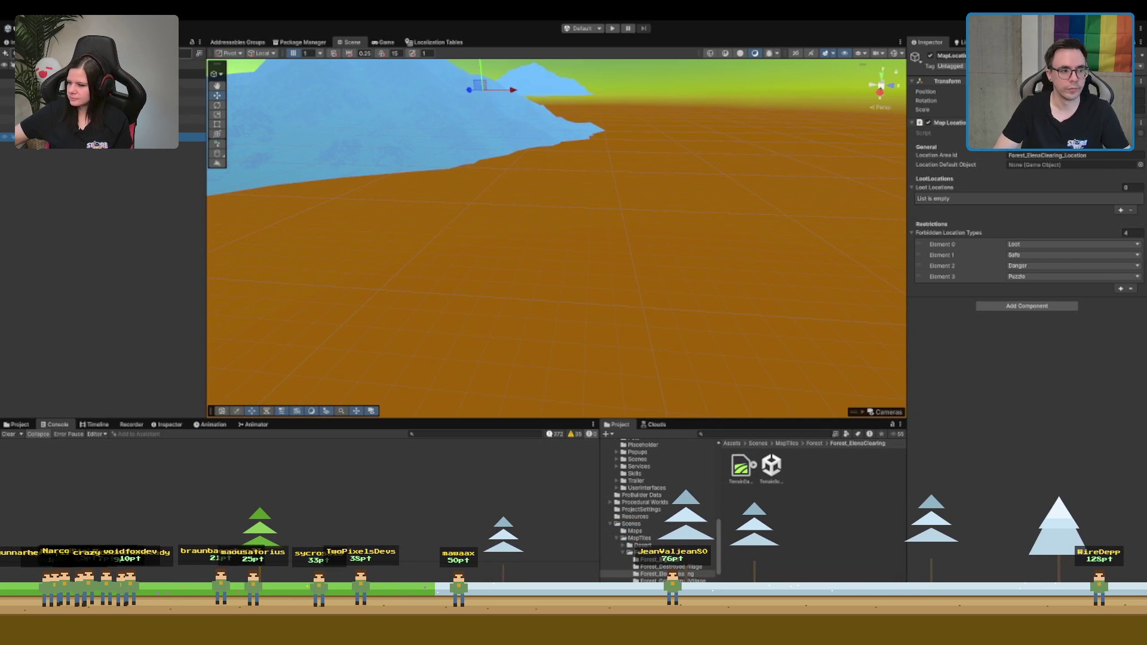
Set ElensClearing's Forbidden Location Types size to 0 and frame the location
left_click(1131, 233)
type("0")
key("Return")
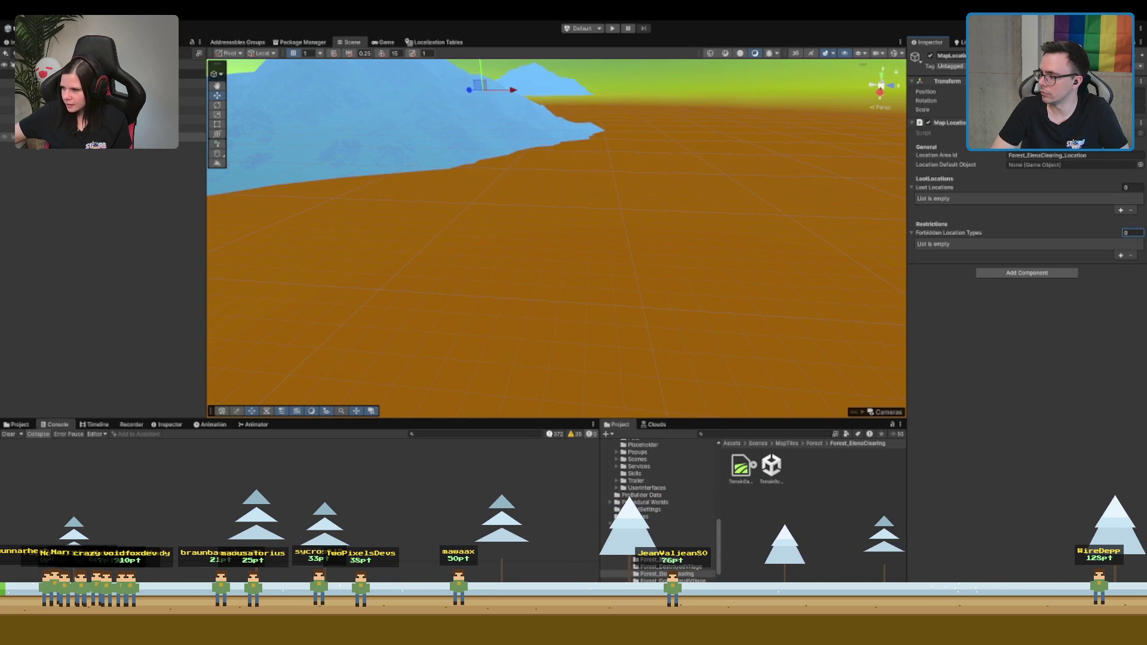
key("Return")
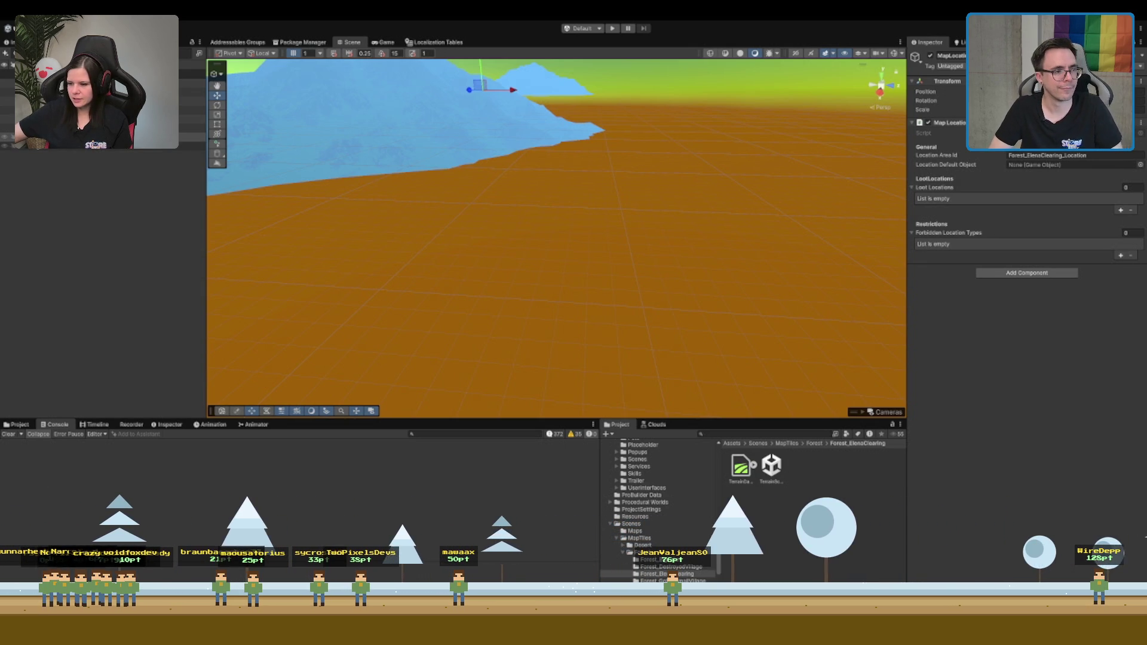
key("f")
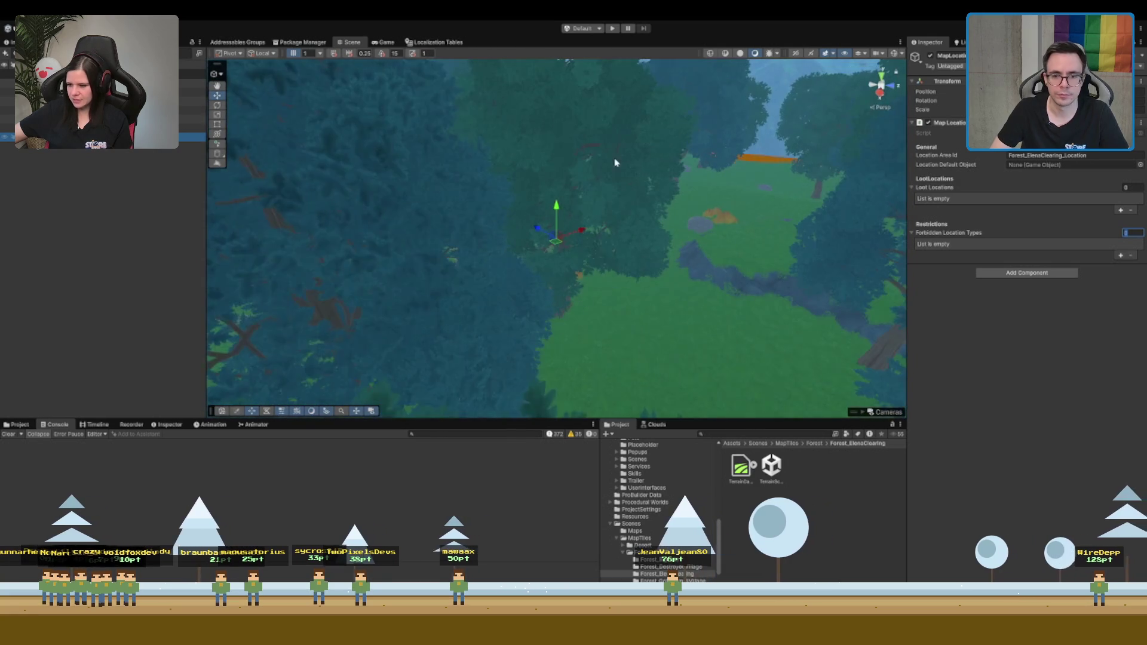
Open the Forest_GoblinSmallVillage Terrain Scene and frame its MapTile root object
scroll(602, 248, "up", 2)
left_click(617, 318)
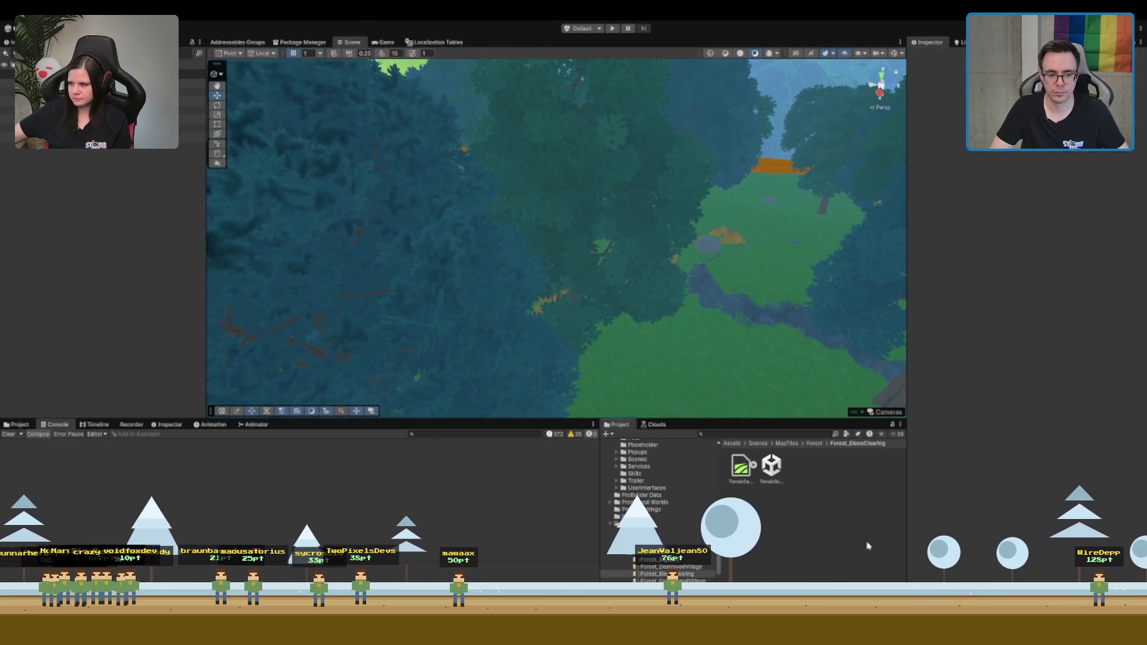
left_click(671, 580)
left_click(771, 466)
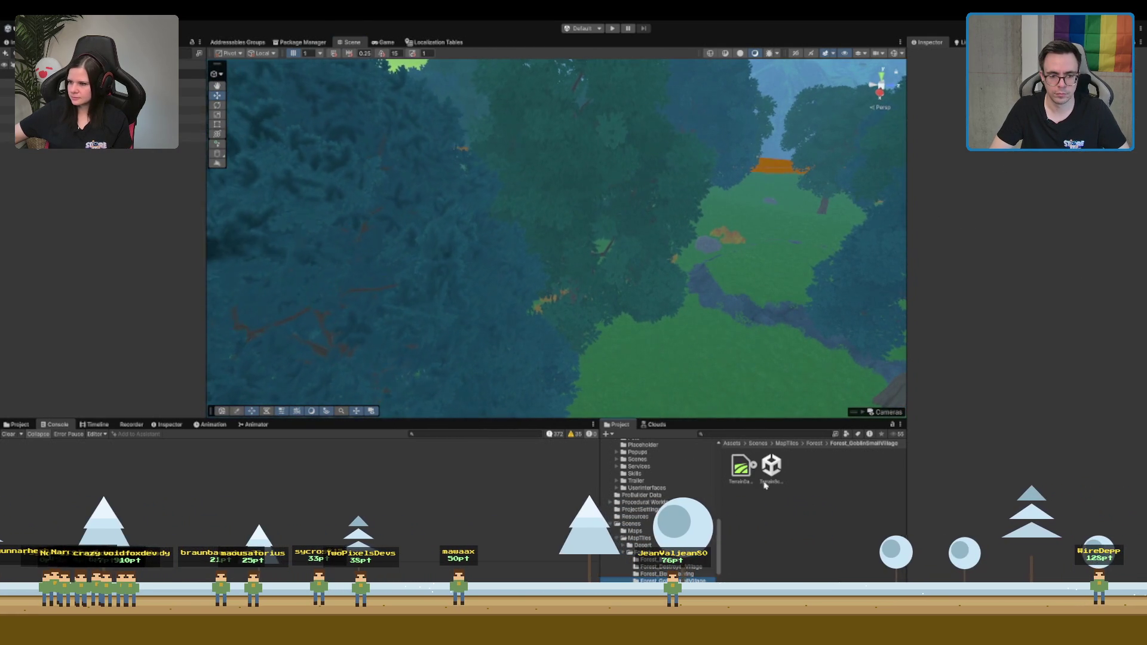
left_click(182, 128)
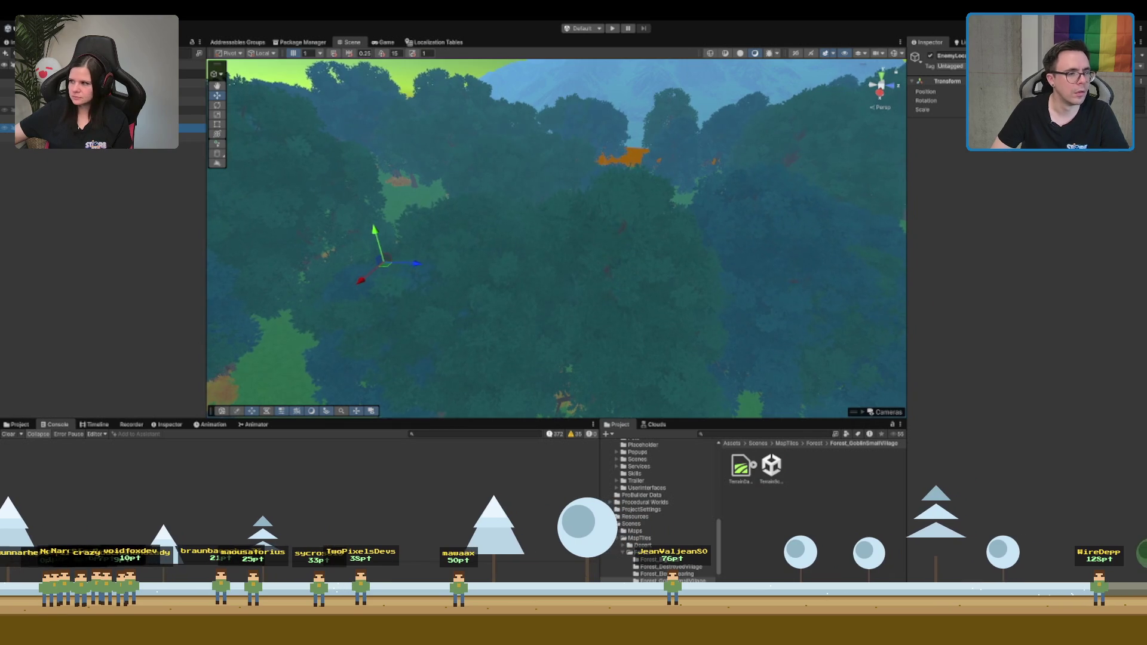
left_click(191, 100)
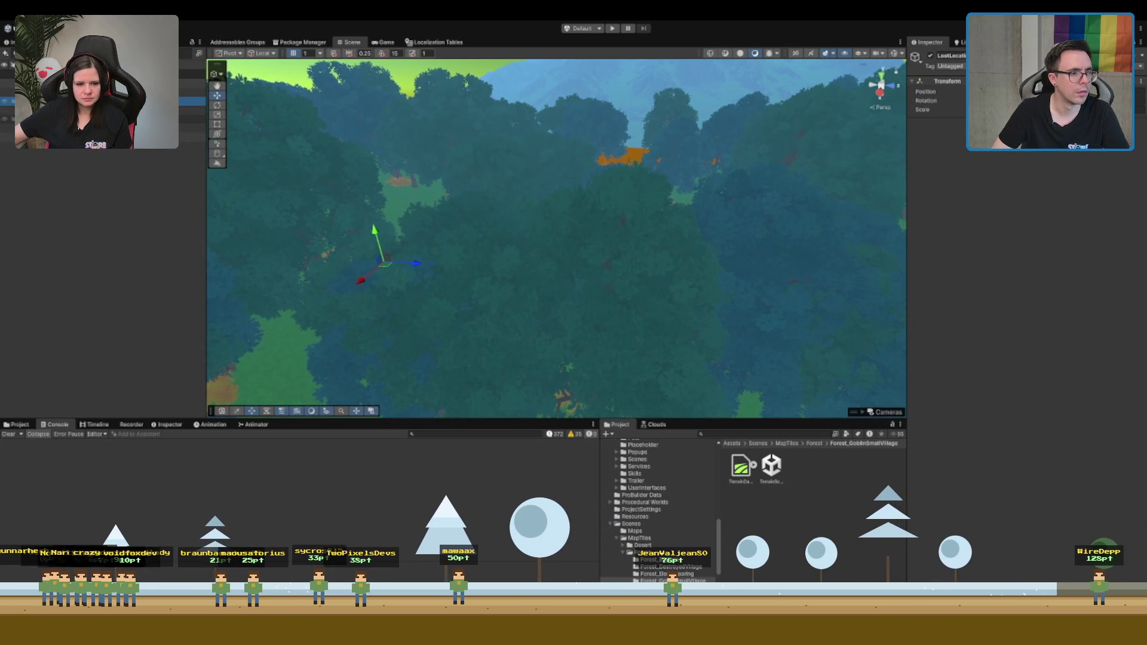
left_click(192, 83)
key("f")
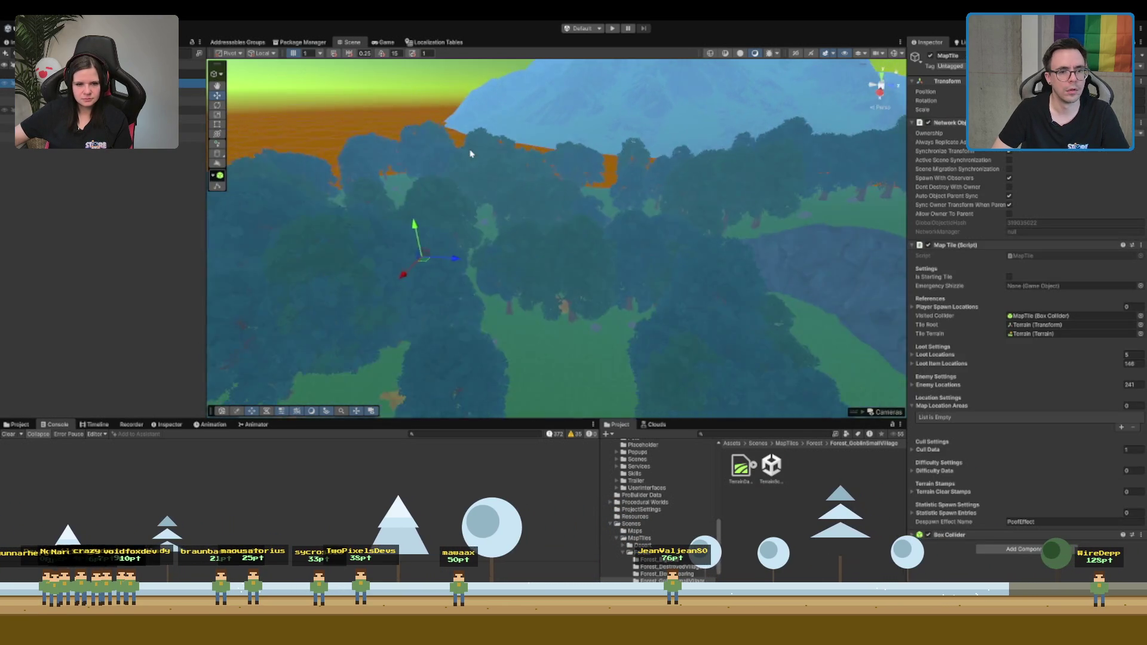
Orbit down over the village clearing and select the tile's Terrain
mouse_move(469, 154)
left_mouse_down()
mouse_move(768, 300)
mouse_move(754, 202)
left_mouse_up()
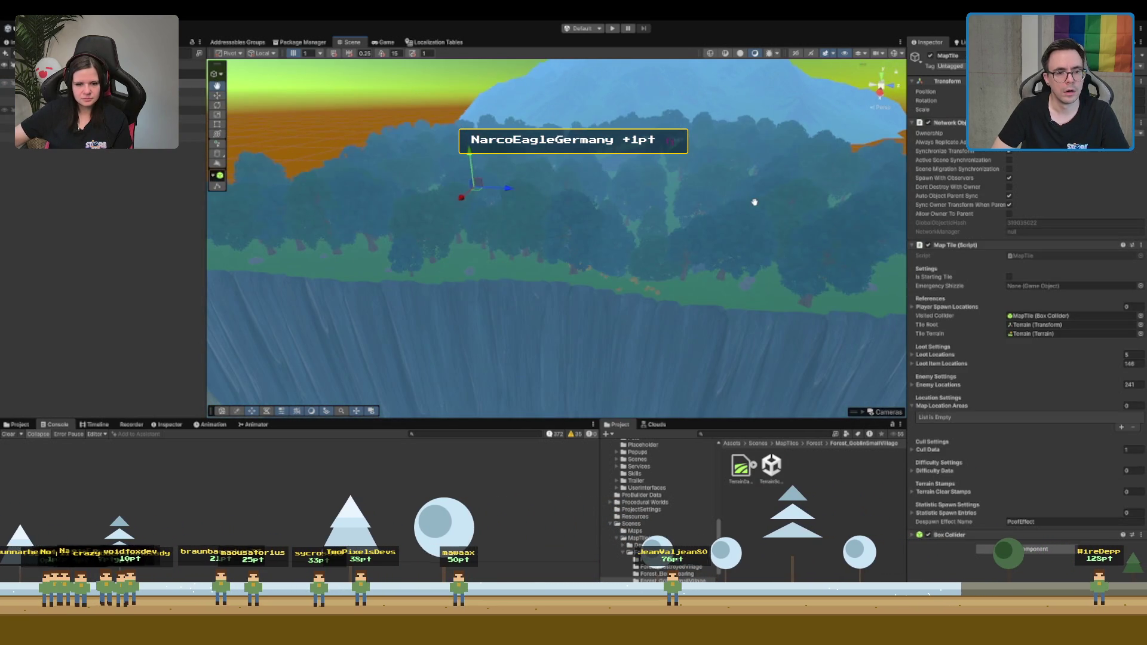
left_click(770, 469)
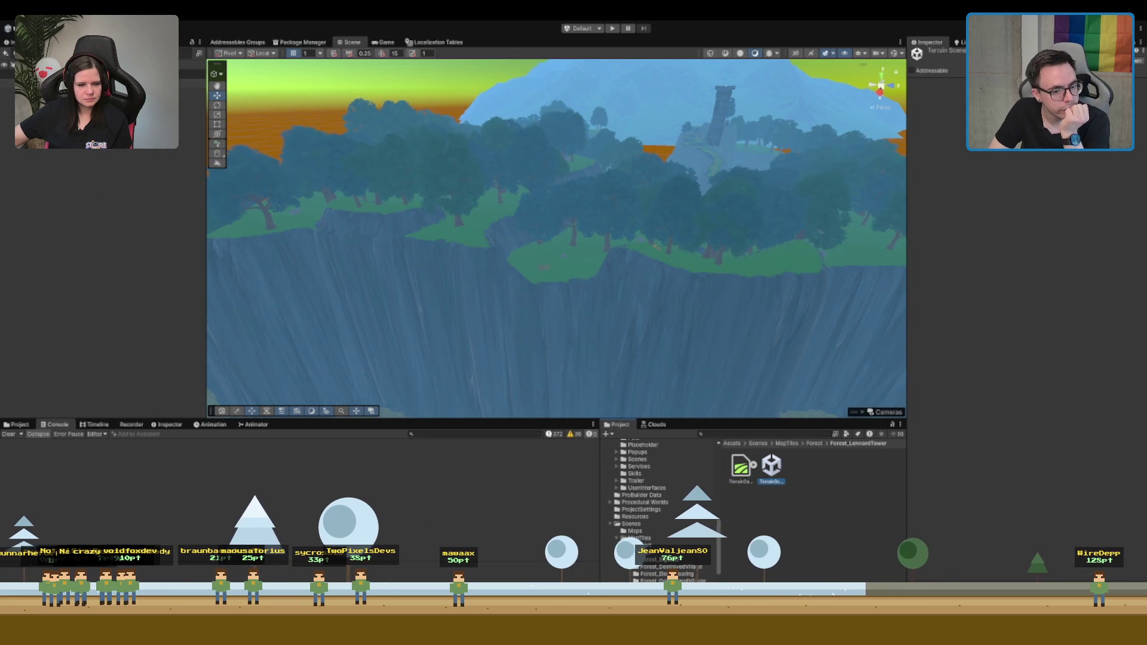
left_click(663, 581)
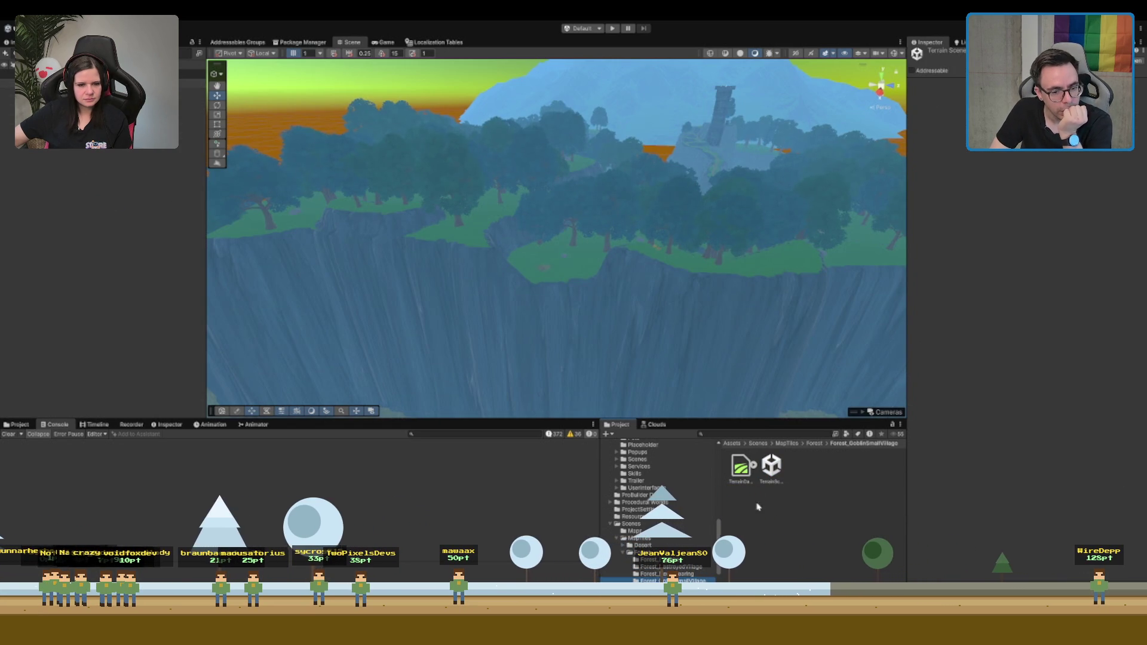
left_click(772, 472)
scroll(637, 171, "up", 5)
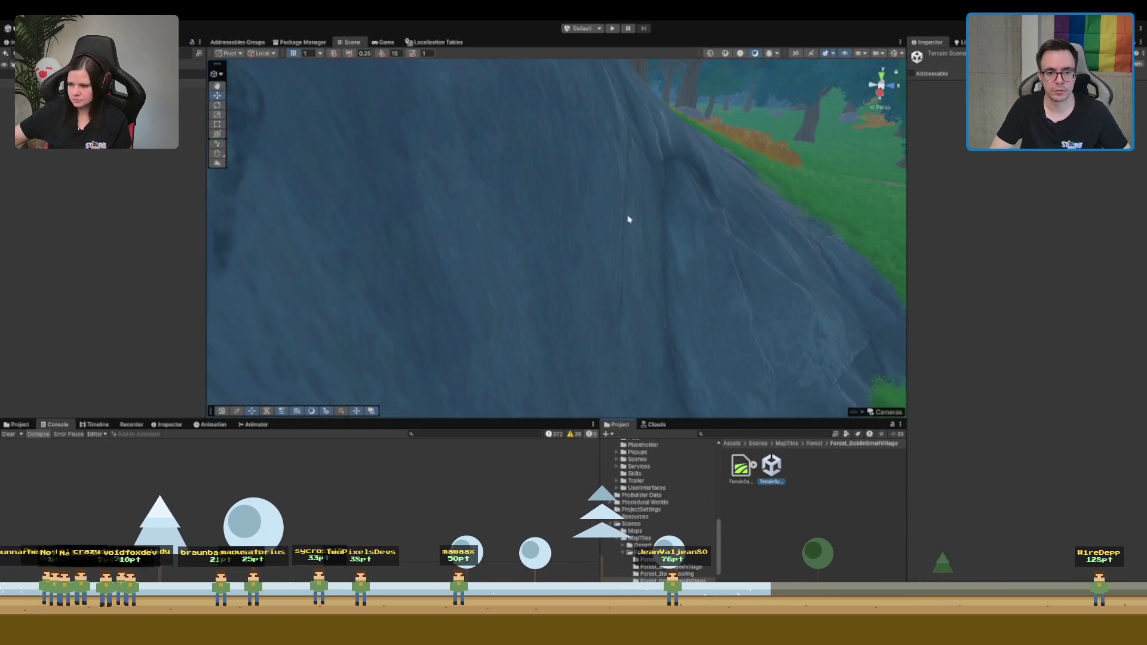
mouse_move(629, 219)
left_mouse_down()
mouse_move(476, 189)
mouse_move(782, 221)
mouse_move(825, 195)
mouse_move(762, 211)
mouse_move(709, 248)
mouse_move(678, 204)
mouse_move(609, 215)
mouse_move(660, 268)
mouse_move(530, 187)
mouse_move(653, 279)
mouse_move(589, 249)
mouse_move(684, 265)
mouse_move(547, 261)
mouse_move(496, 292)
mouse_move(729, 225)
mouse_move(471, 277)
mouse_move(572, 281)
left_mouse_up()
left_click(637, 237)
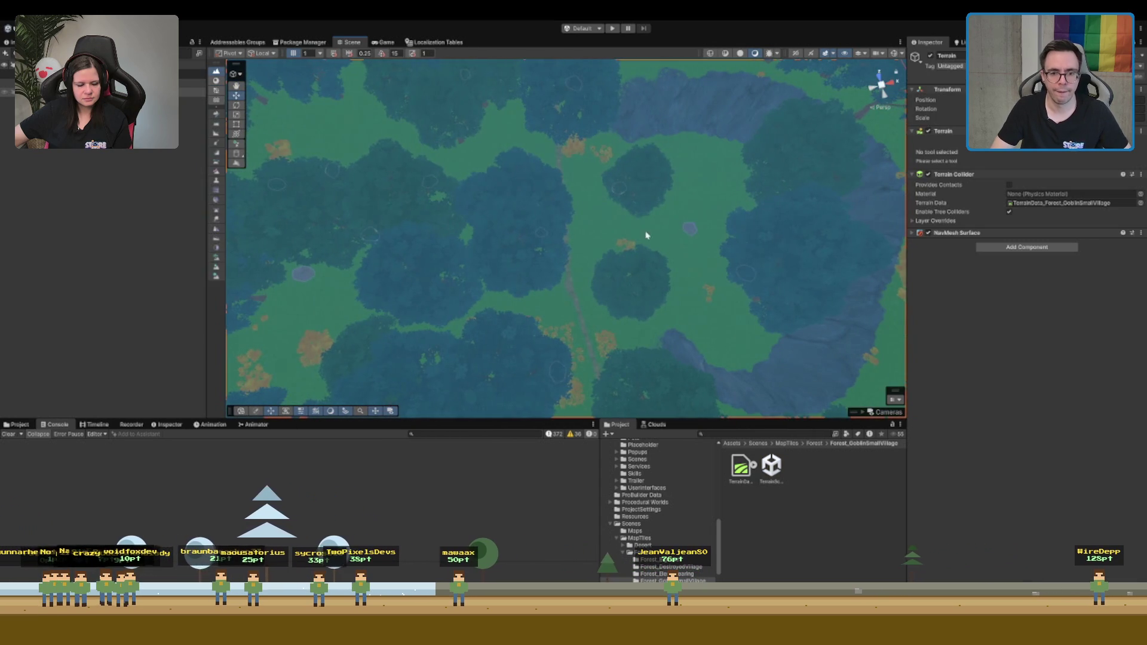
Select the MapTile's parent object and create a new empty GameObject with Ctrl+Shift+N
left_click(217, 113)
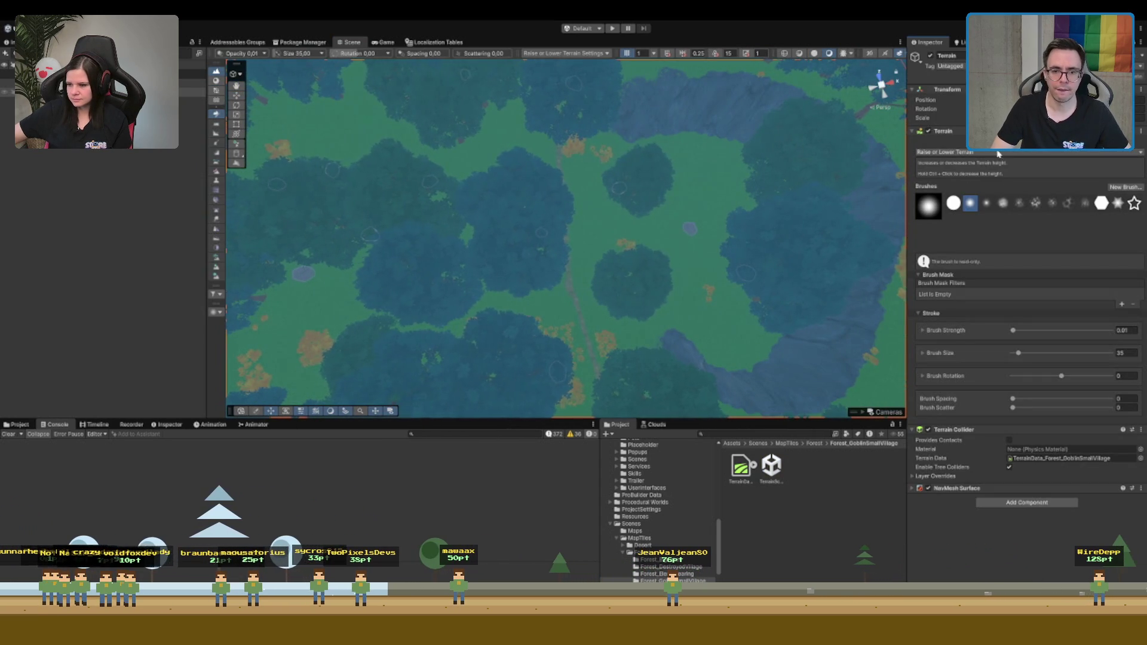
mouse_move(346, 269)
left_mouse_down()
mouse_move(473, 225)
mouse_move(568, 235)
left_mouse_up()
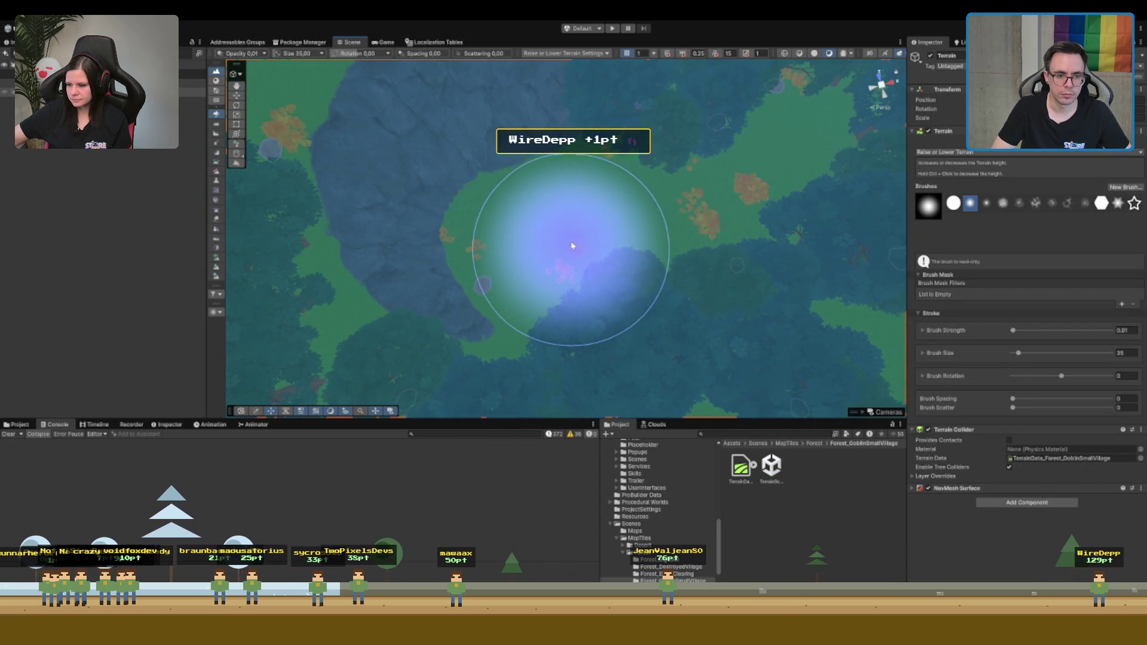
left_click(193, 83)
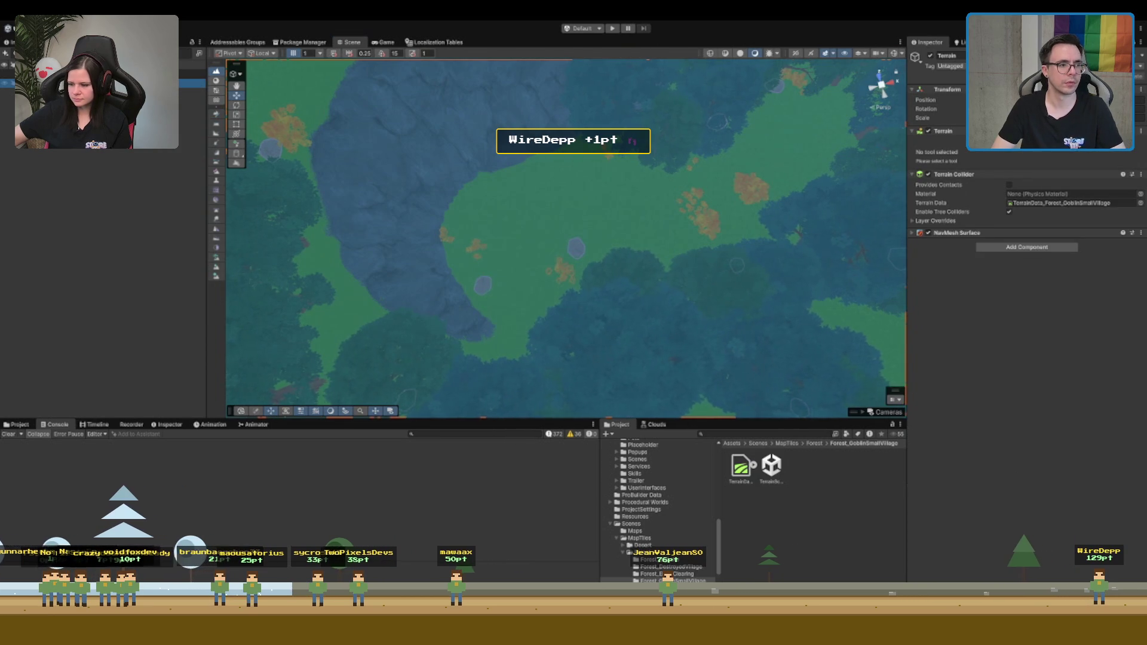
left_click(193, 74)
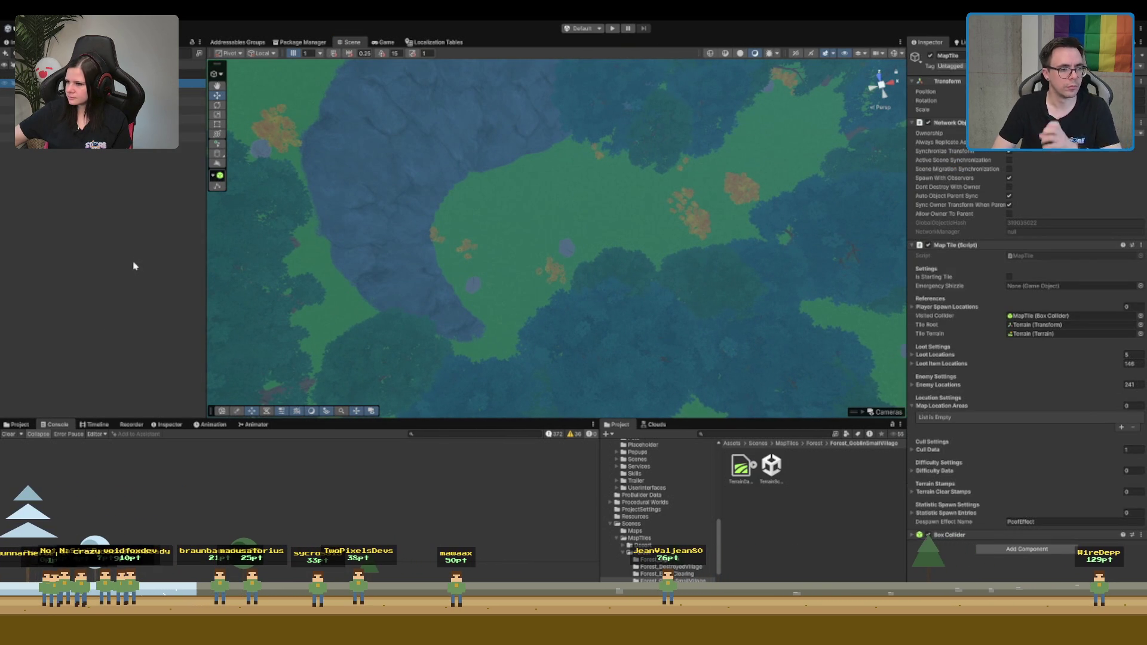
key("ctrl+shift+n")
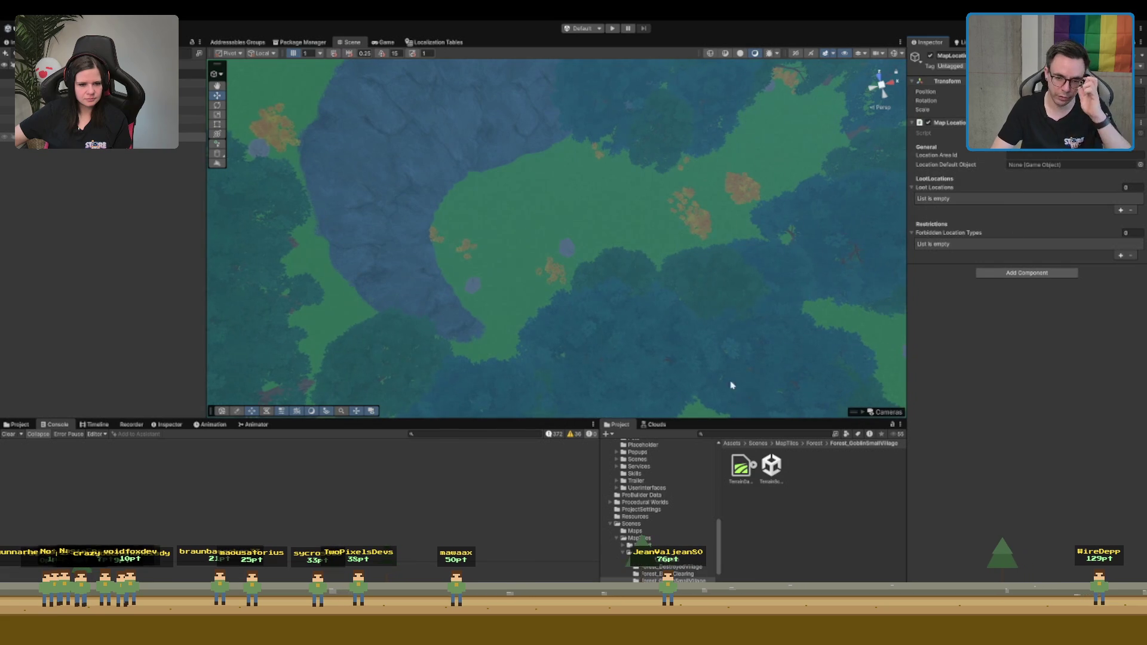
Enter Forest_GoblinSmallVillage as the Location Area Id, then look around the forest map
scroll(709, 115, "up", 1)
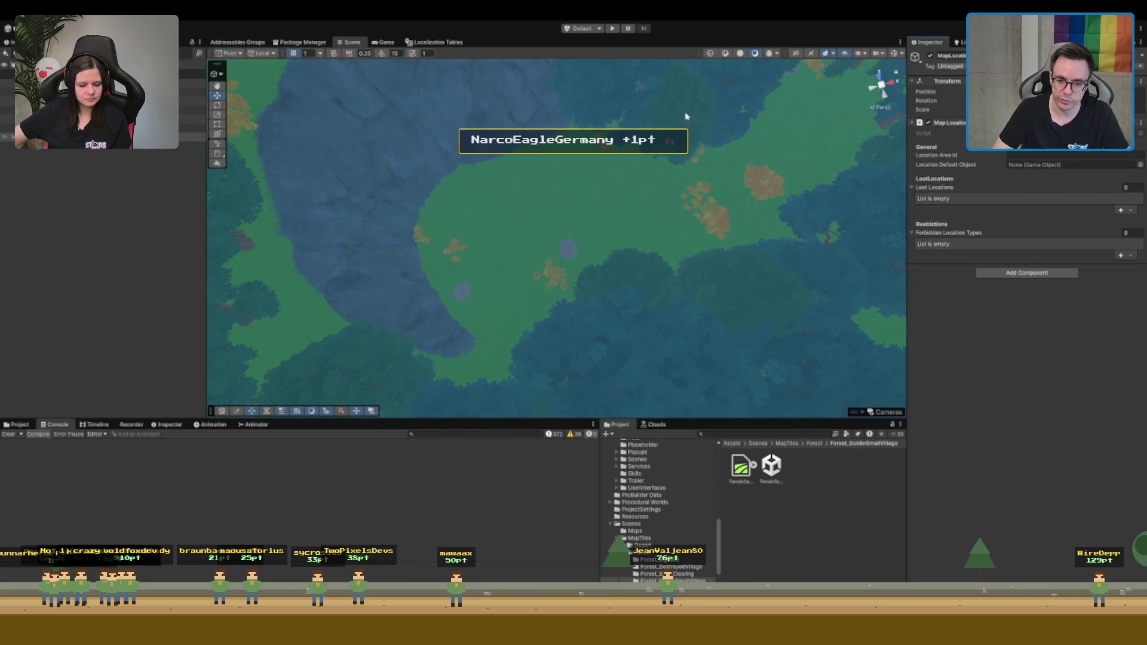
left_click(1028, 154)
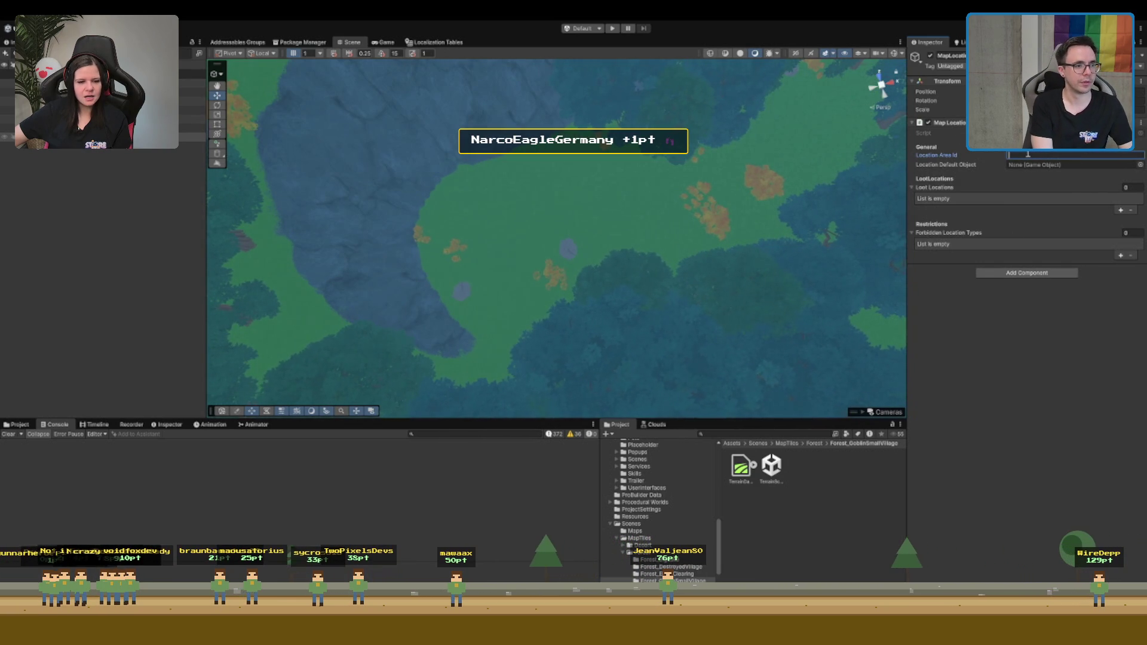
type("Te")
key("BackSpace")
key("BackSpace")
type("Forest_GoblinSmallVillage")
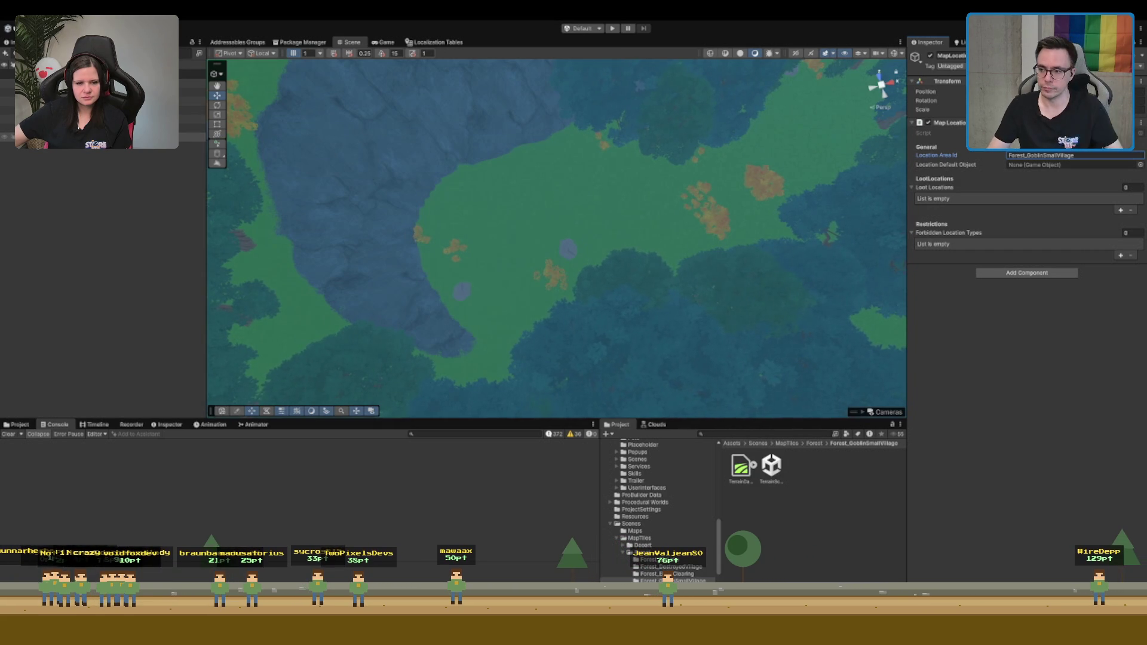
scroll(691, 171, "down", 5)
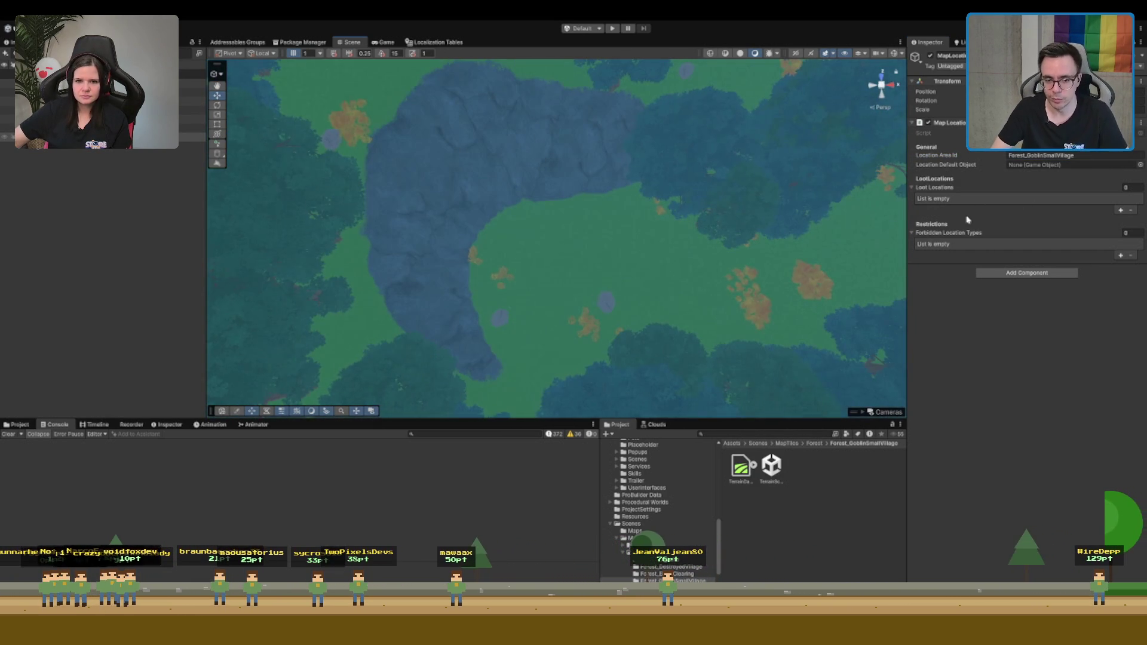
left_click_drag(558, 353, 657, 280)
scroll(642, 285, "down", 3)
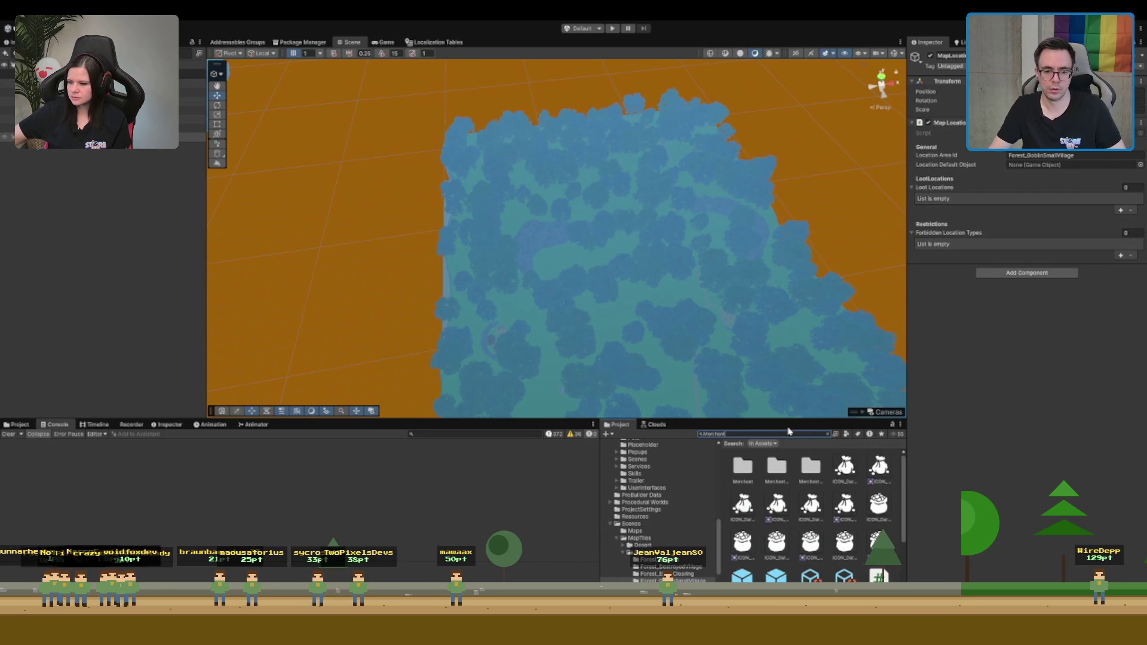
Select and frame the merchant location, then the Forest_GoblinSmallVillage map location
scroll(758, 533, "down", 3)
scroll(814, 532, "up", 1)
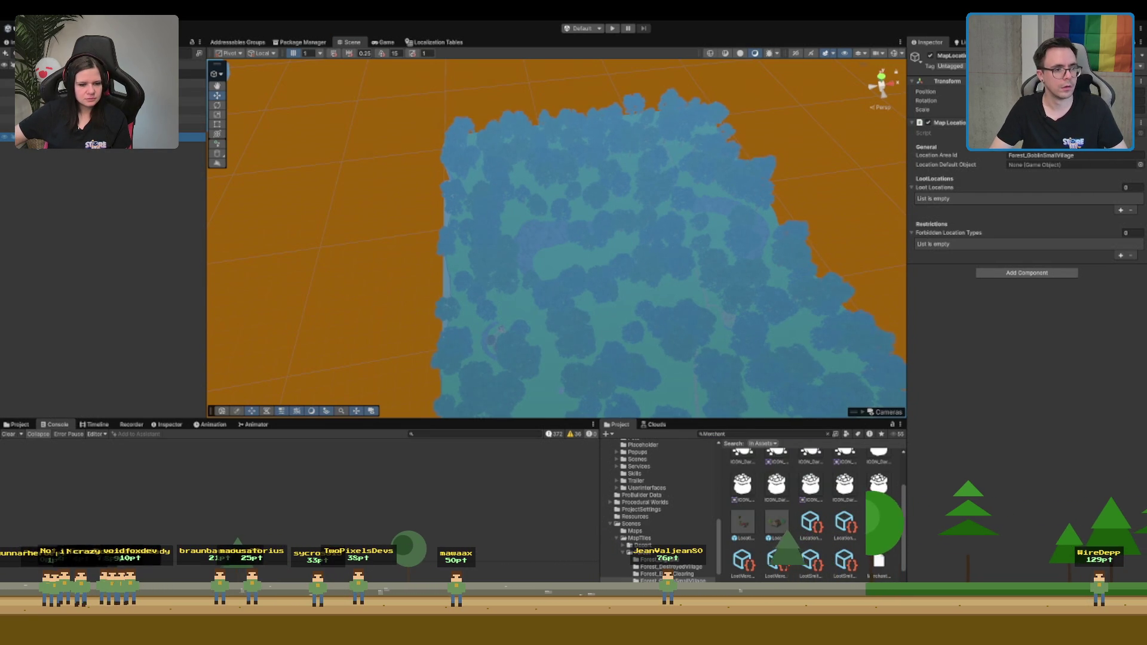
left_click(786, 197)
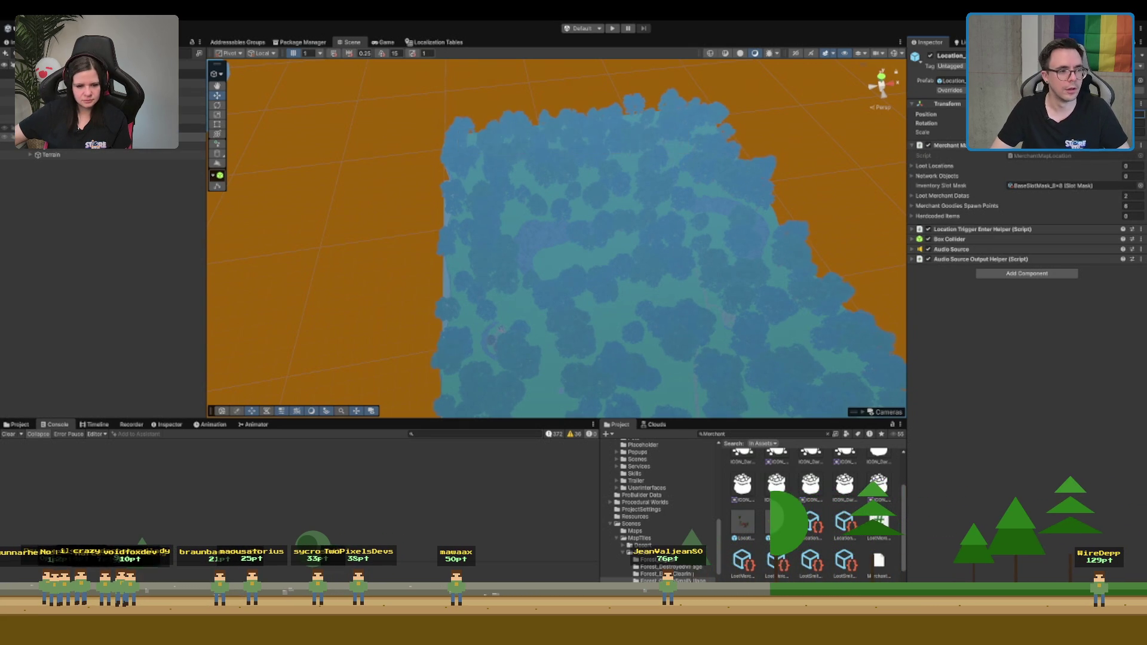
key("f")
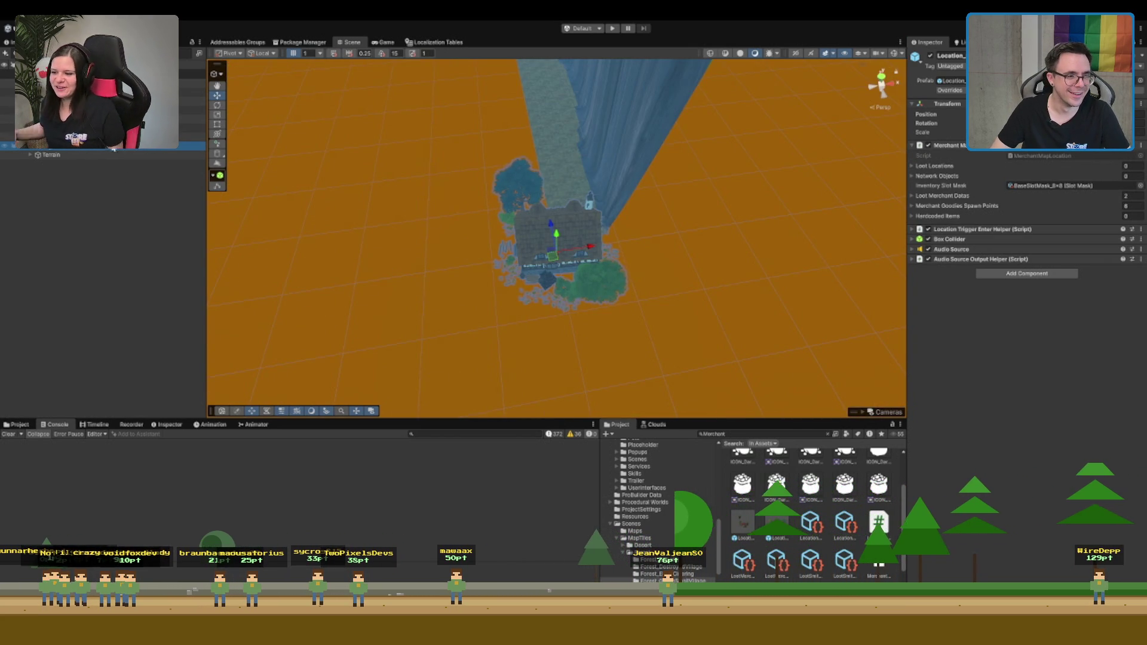
left_click(455, 166)
scroll(471, 169, "down", 5)
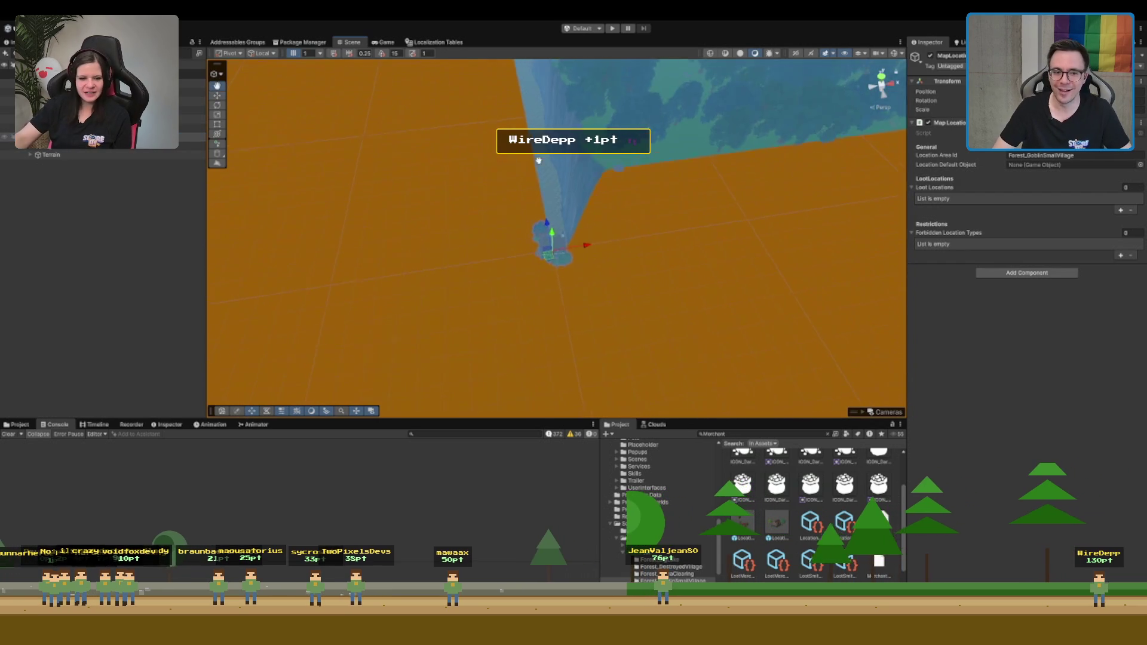
scroll(626, 157, "up", 3)
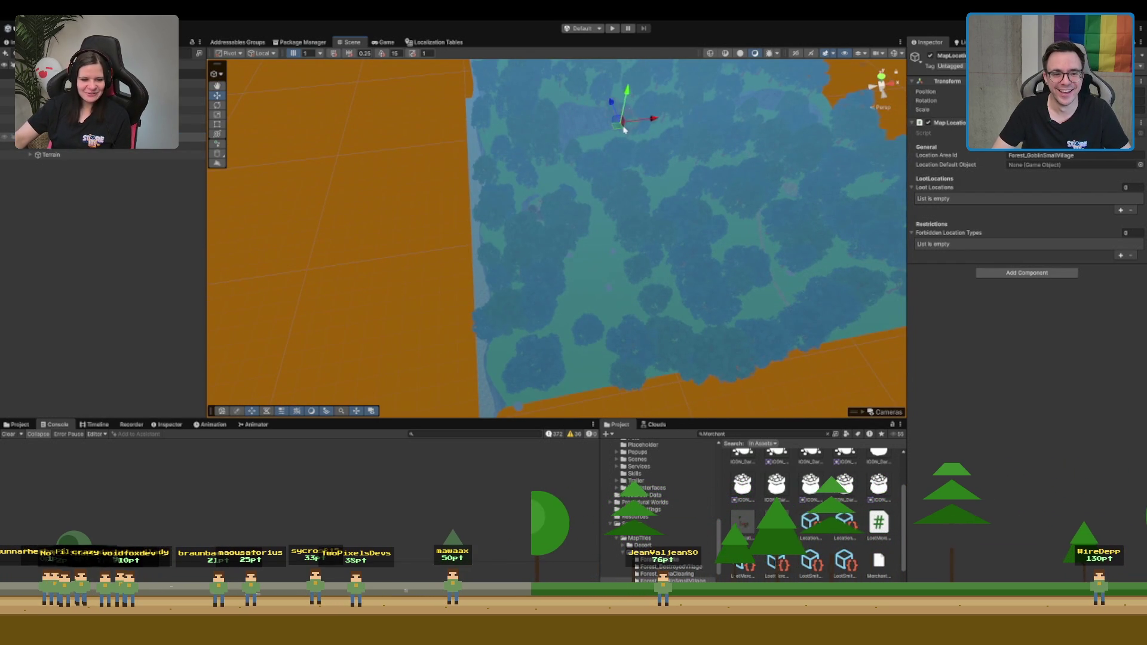
key("f")
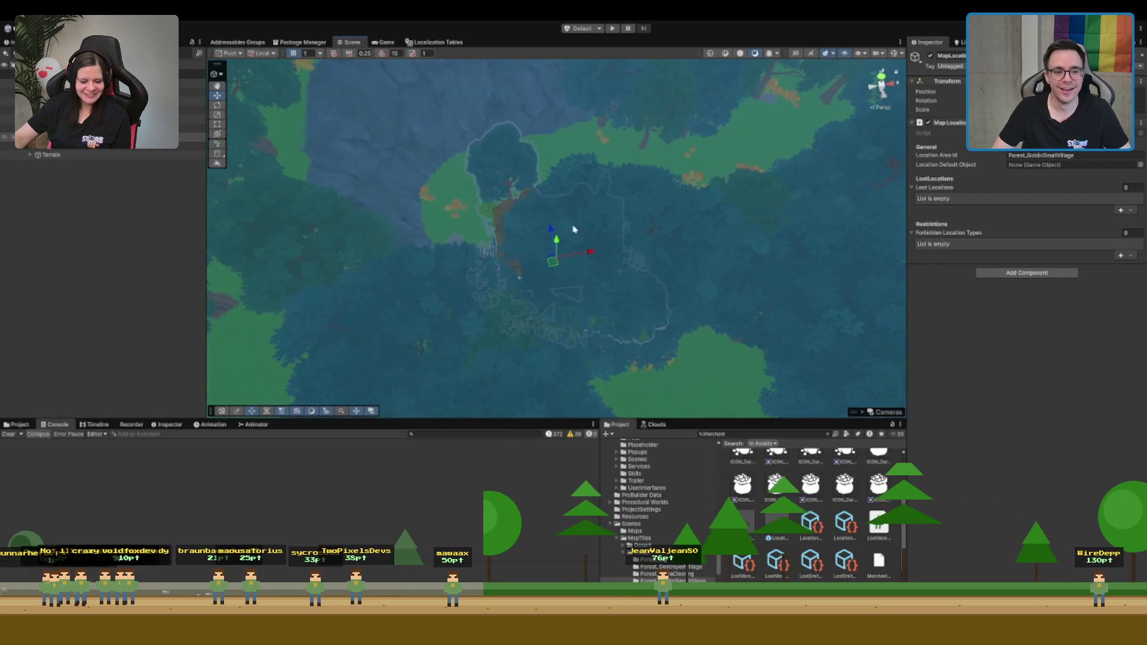
Move the timber house forward into the grassy clearing with the Move tool
left_click_drag(557, 265, 555, 174)
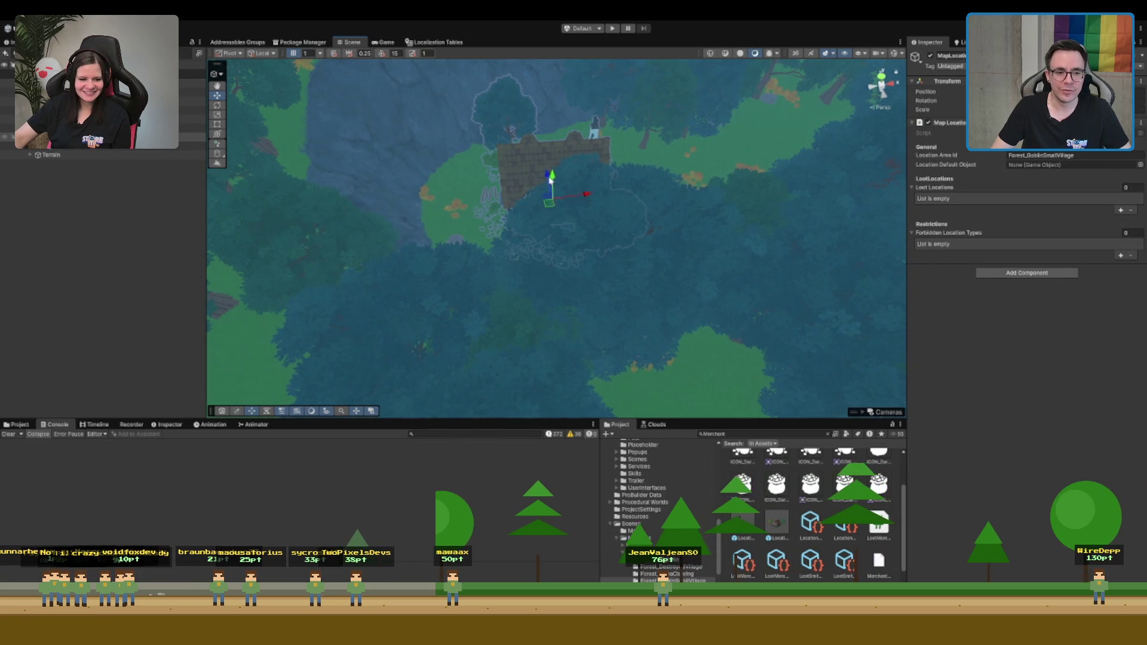
key("f")
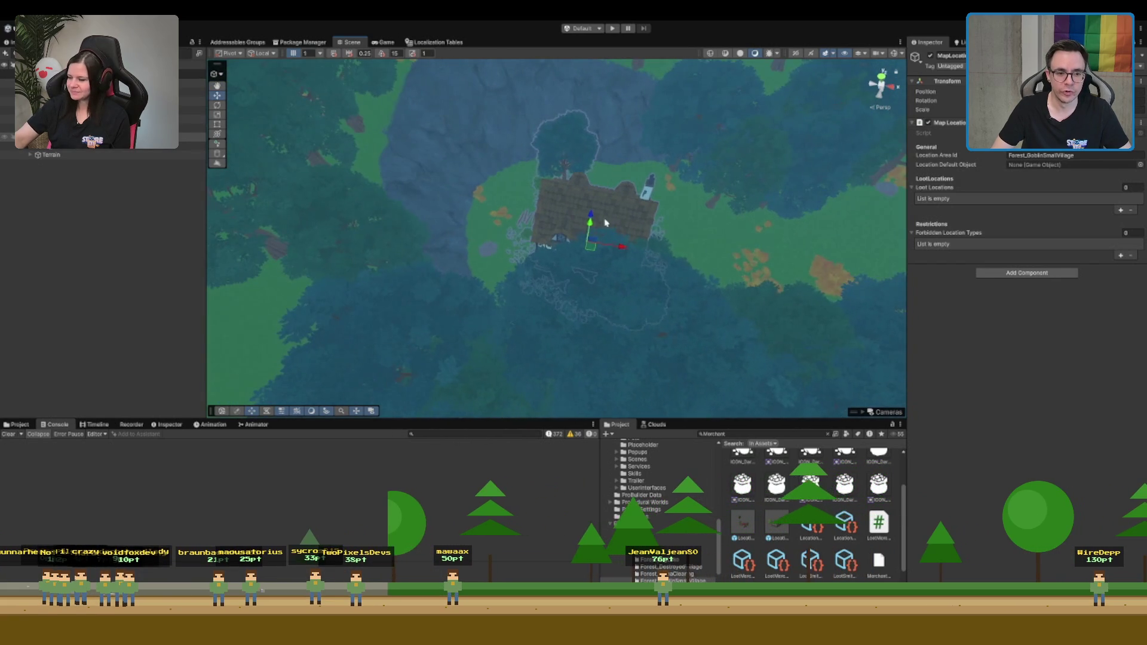
scroll(586, 251, "up", 5)
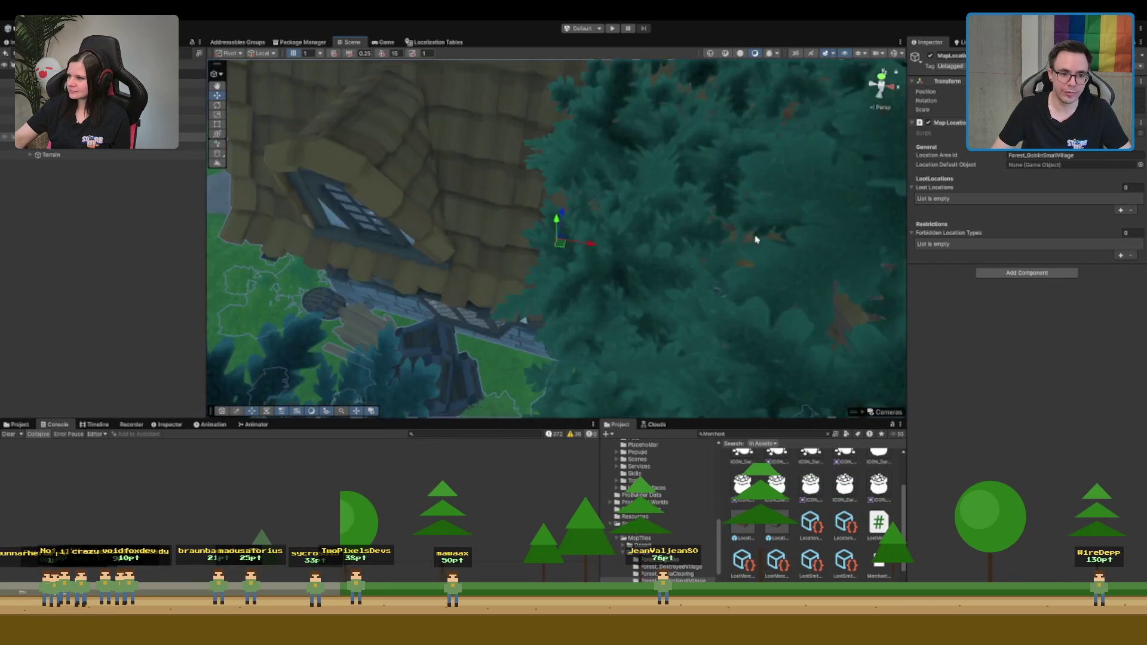
scroll(672, 177, "down", 3)
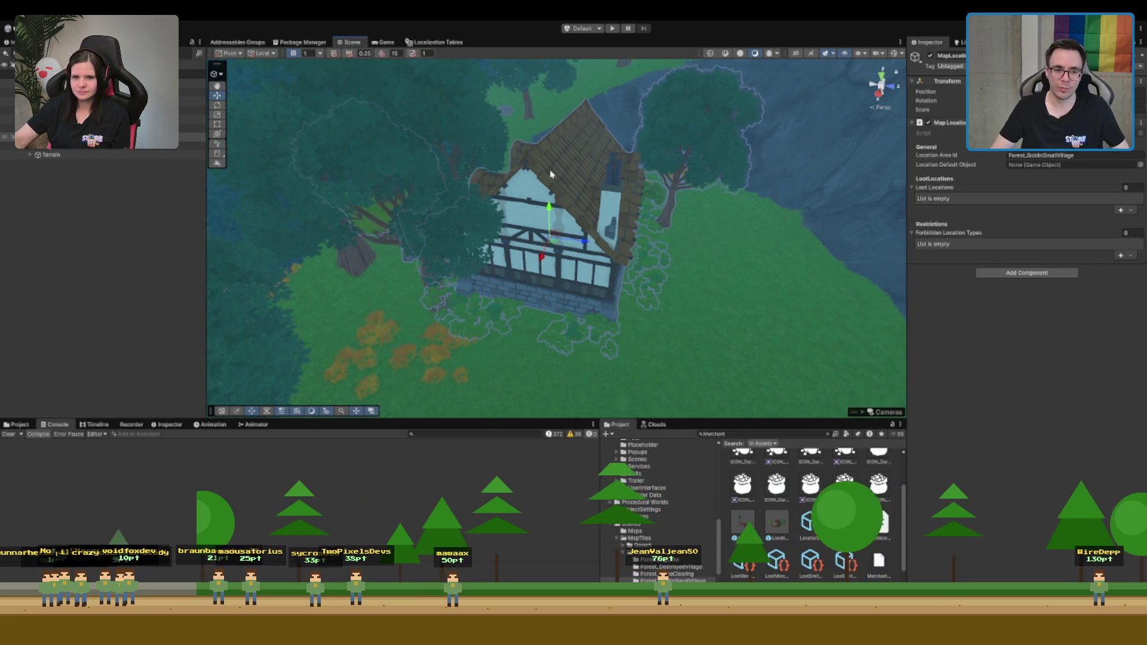
mouse_move(573, 254)
left_mouse_down()
mouse_move(437, 289)
mouse_move(363, 284)
left_mouse_up()
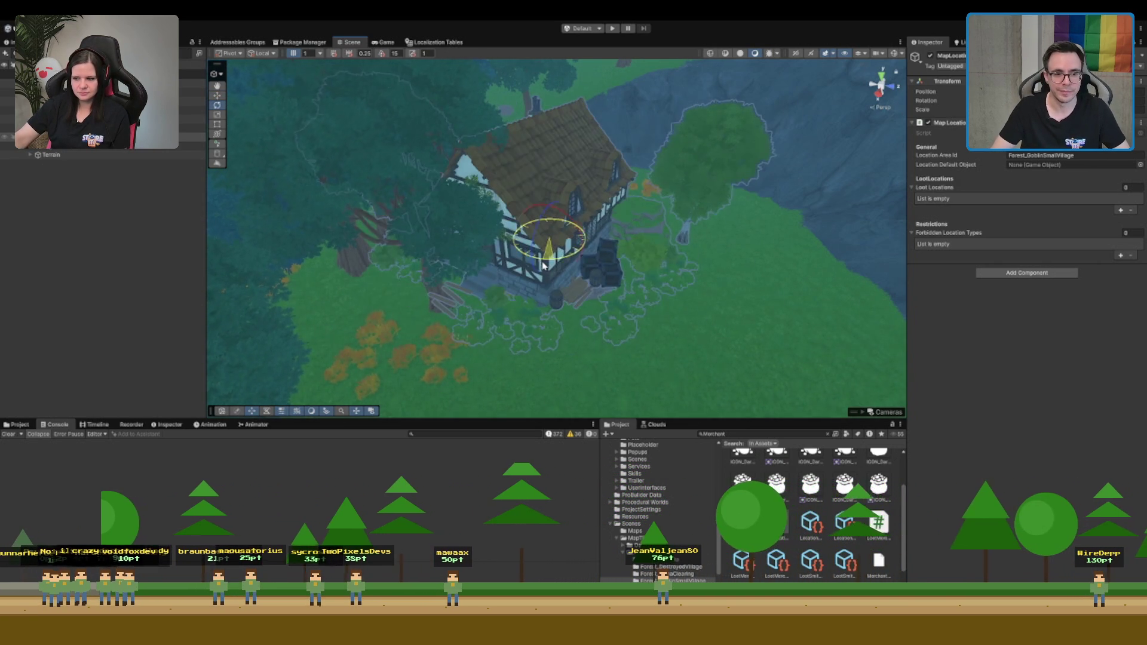
key("w")
left_click_drag(549, 266, 589, 241)
mouse_move(591, 188)
left_mouse_down()
mouse_move(653, 222)
mouse_move(606, 245)
mouse_move(602, 261)
mouse_move(681, 136)
left_mouse_up()
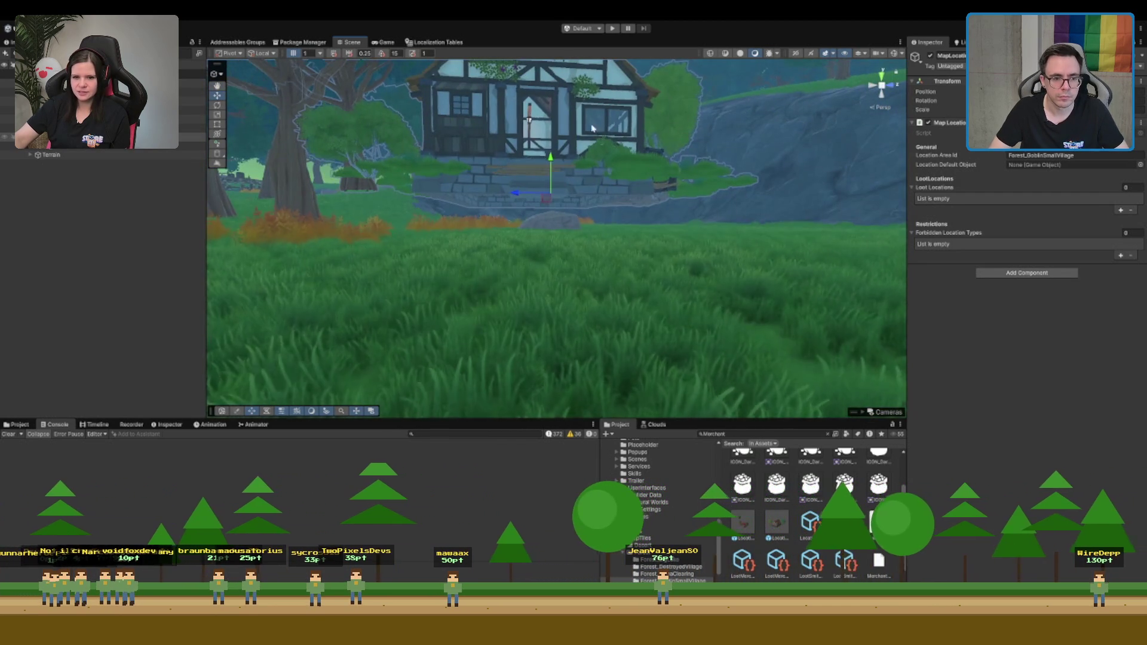
scroll(546, 199, "up", 3)
scroll(546, 199, "up", 5)
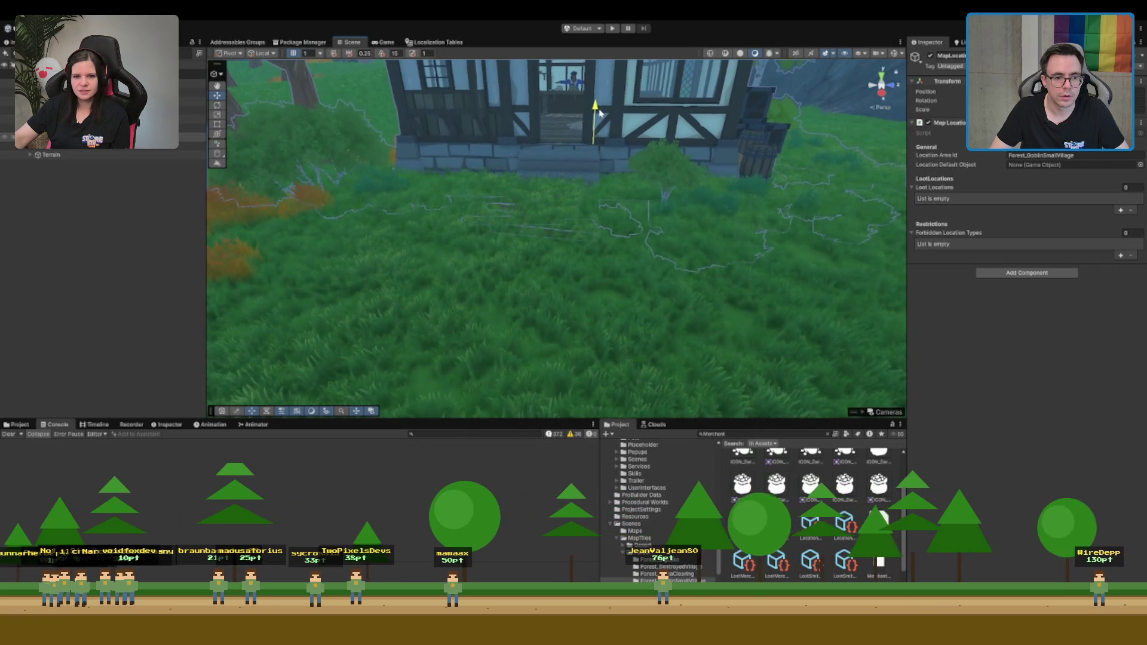
Turn the house with the Rotate tool, then select the terrain for sculpting
mouse_move(603, 112)
left_mouse_down()
mouse_move(525, 238)
mouse_move(640, 136)
mouse_move(526, 154)
mouse_move(616, 174)
mouse_move(438, 284)
left_mouse_up()
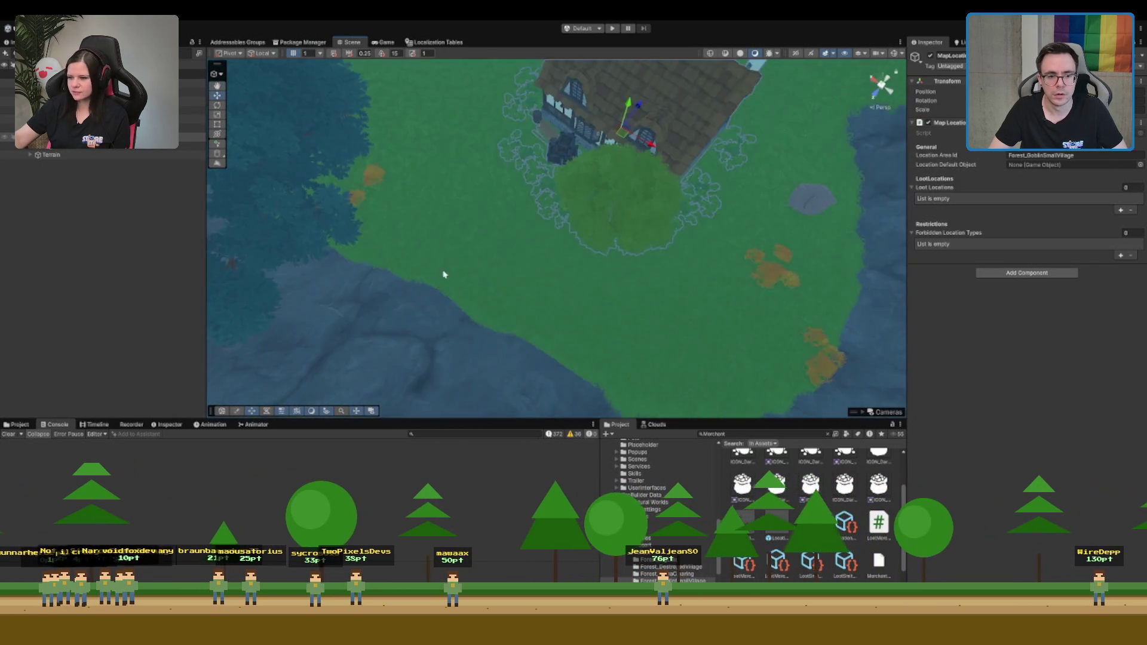
left_click_drag(675, 193, 547, 211)
key("e")
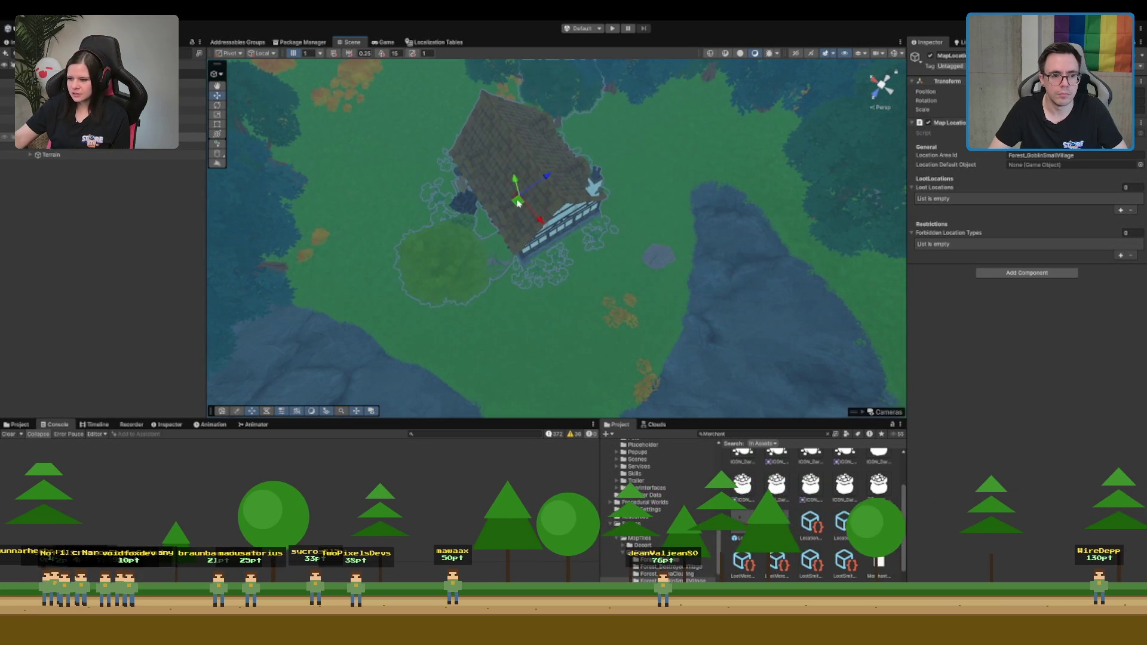
mouse_move(495, 227)
left_mouse_down()
mouse_move(594, 234)
mouse_move(752, 154)
mouse_move(740, 233)
mouse_move(728, 198)
left_mouse_up()
scroll(727, 197, "up", 5)
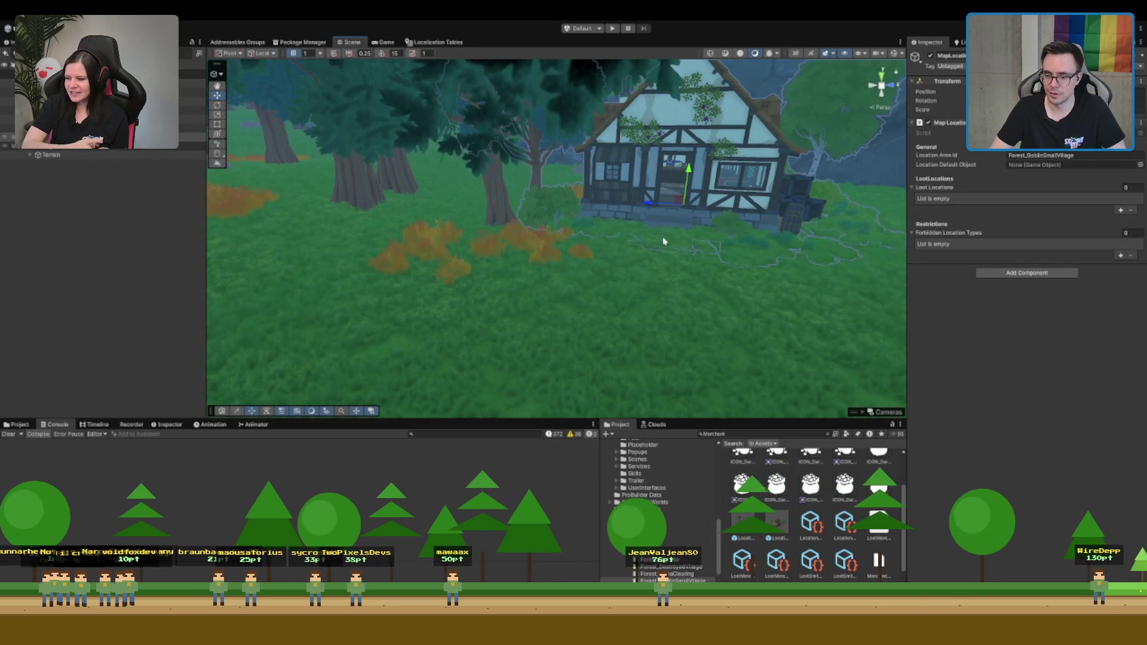
scroll(657, 240, "up", 3)
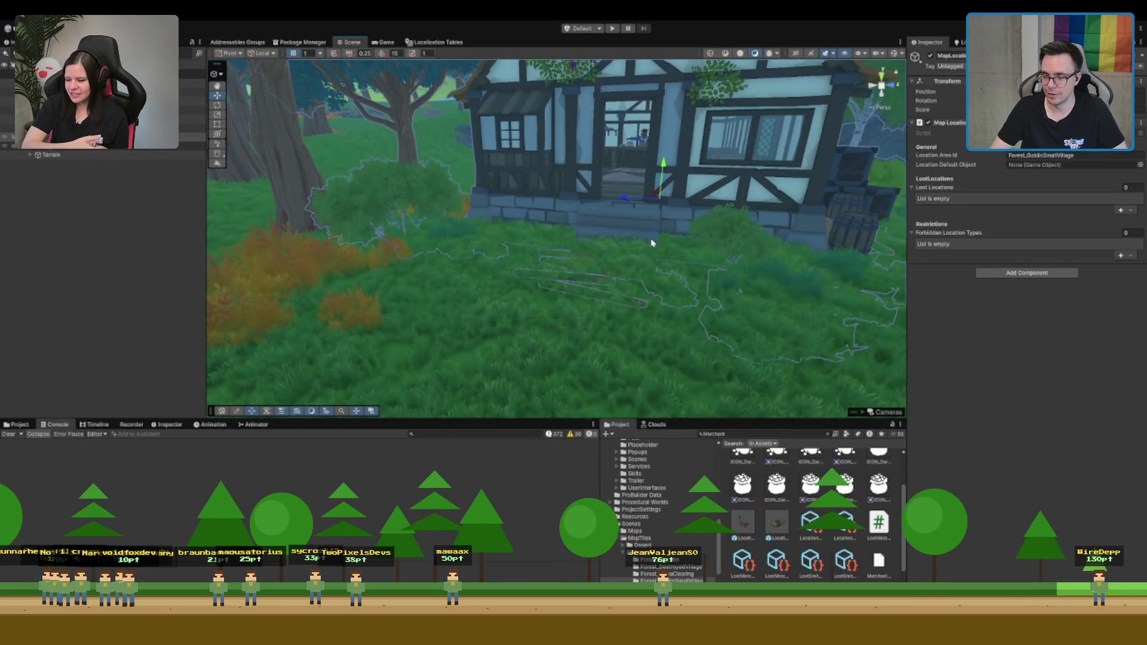
scroll(652, 243, "up", 3)
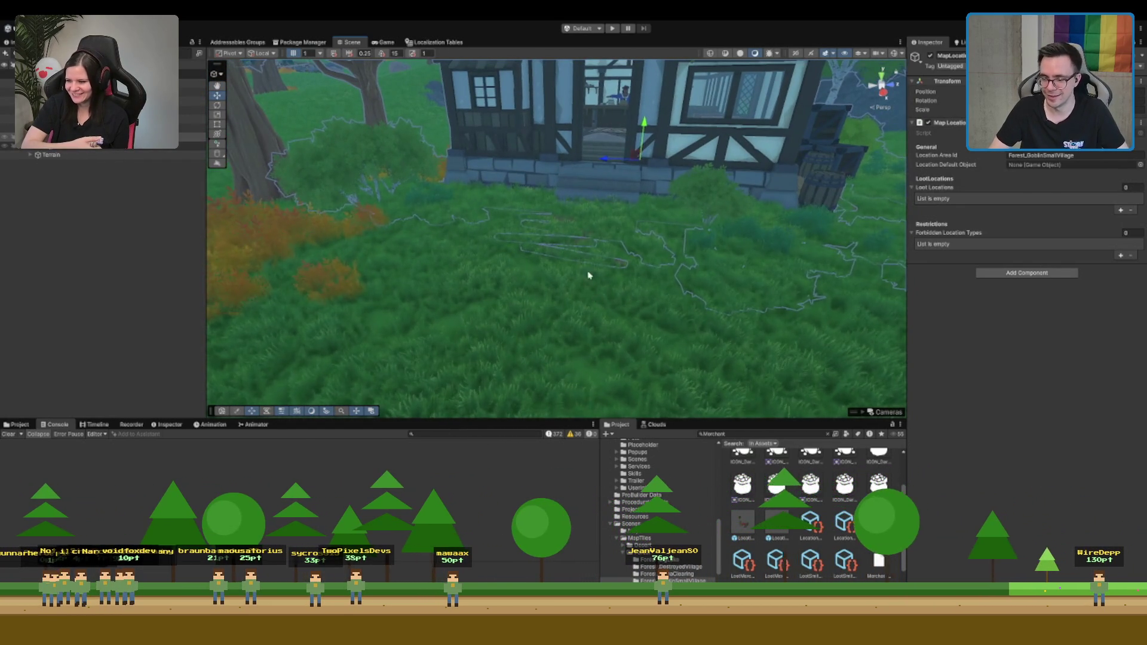
left_click(588, 281)
scroll(596, 159, "up", 3)
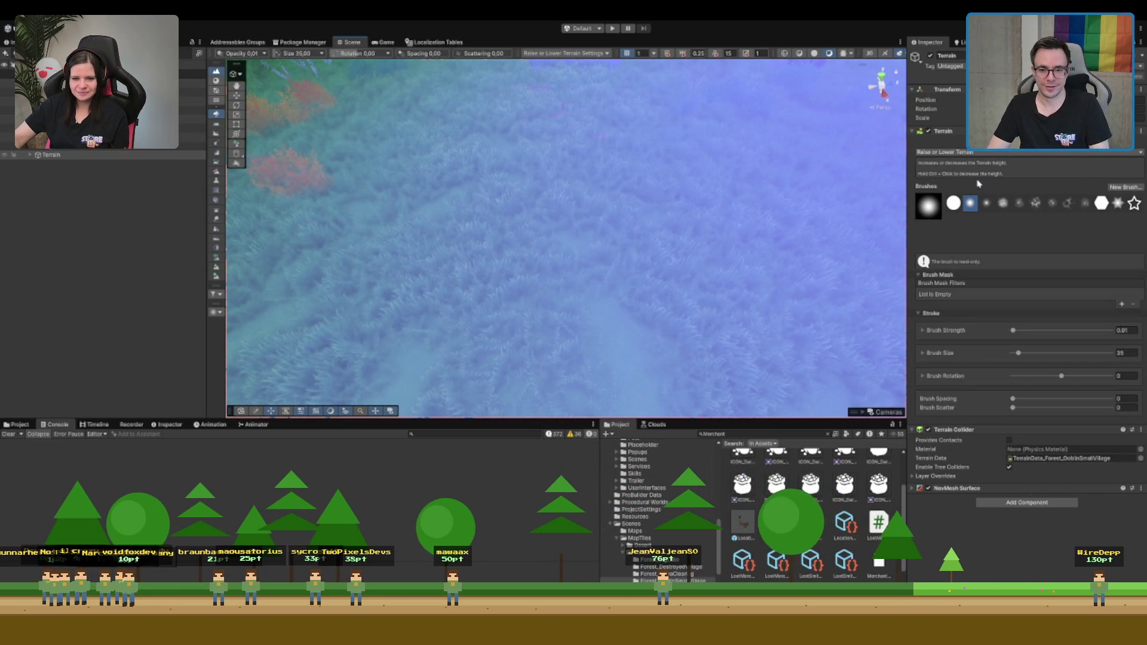
Paint a mud path from the house steps using ME_Mud_Terrain_Layer
key("ctrl+2")
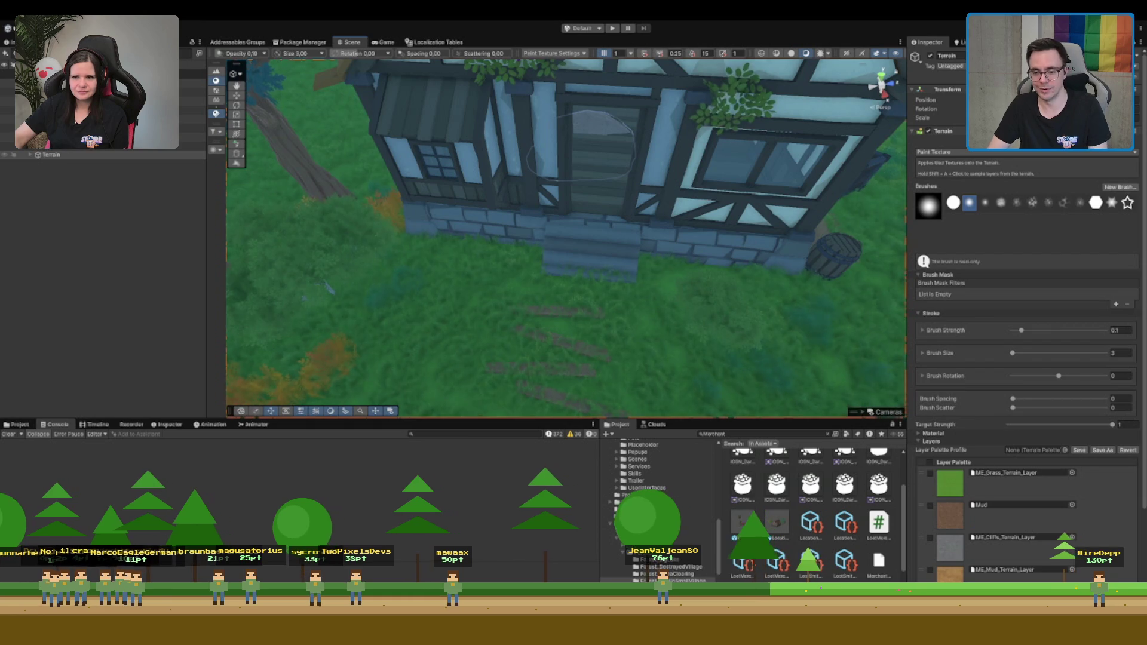
left_click(1010, 570)
scroll(597, 298, "down", 5)
scroll(578, 328, "up", 3)
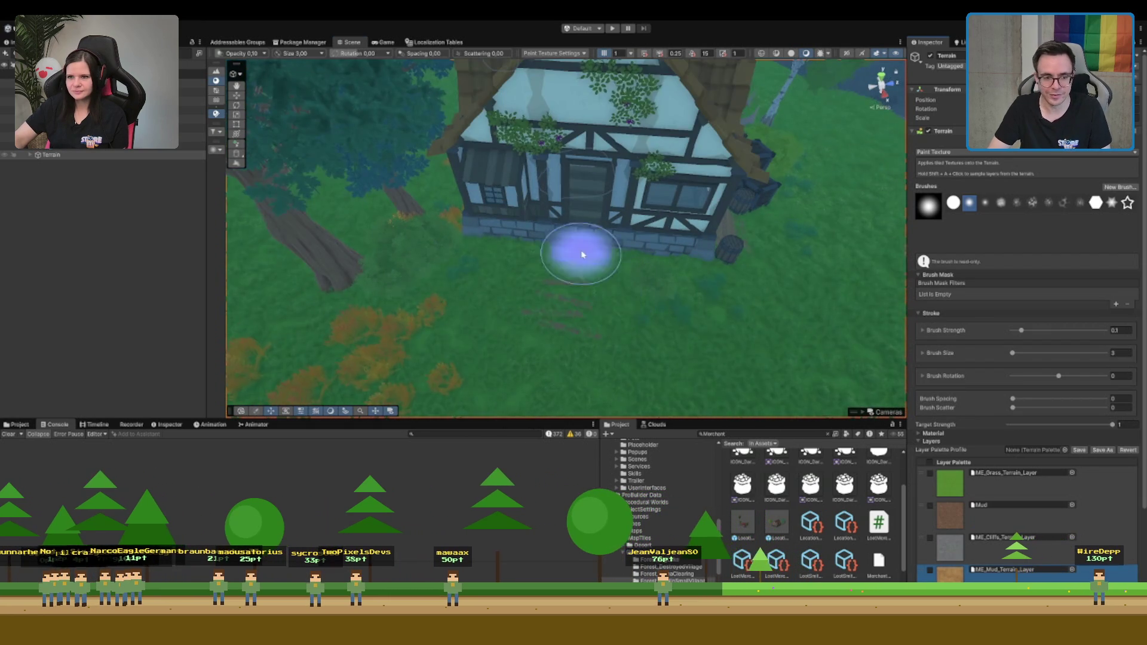
scroll(650, 280, "up", 1)
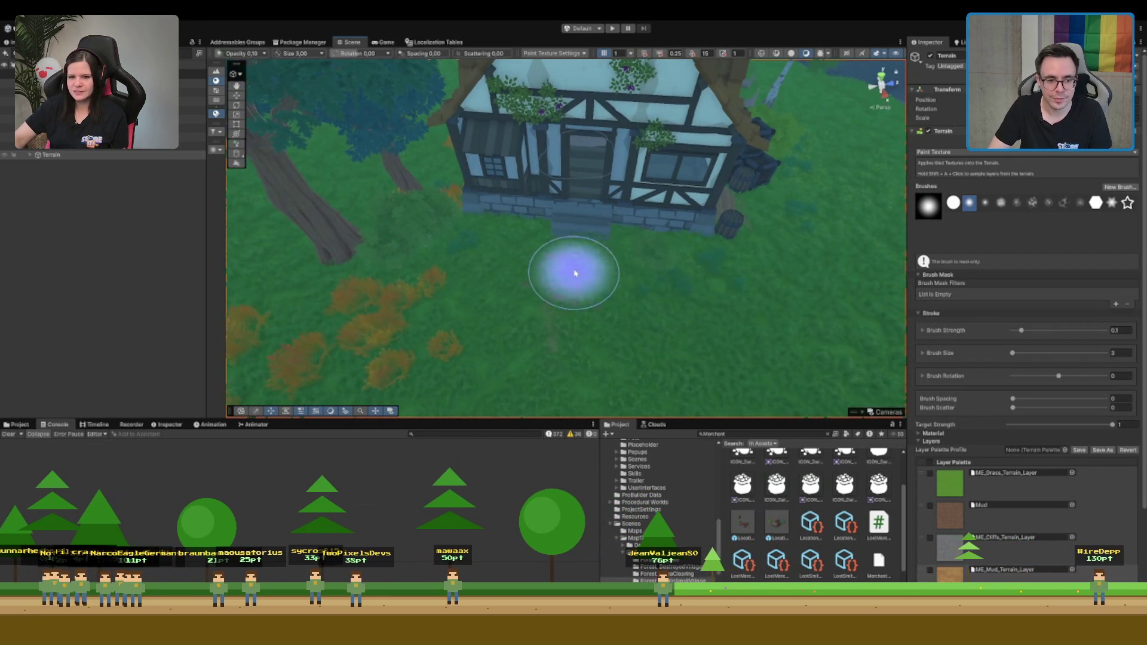
mouse_move(578, 248)
left_mouse_down()
mouse_move(589, 191)
mouse_move(550, 302)
mouse_move(546, 384)
left_mouse_up()
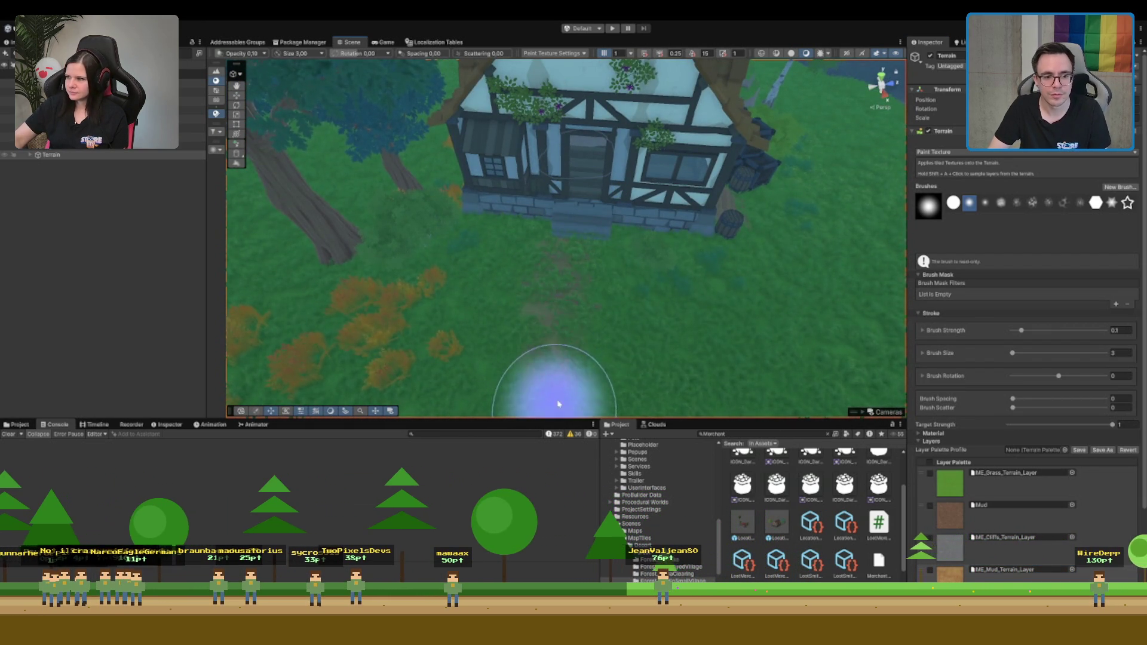
scroll(597, 227, "up", 3)
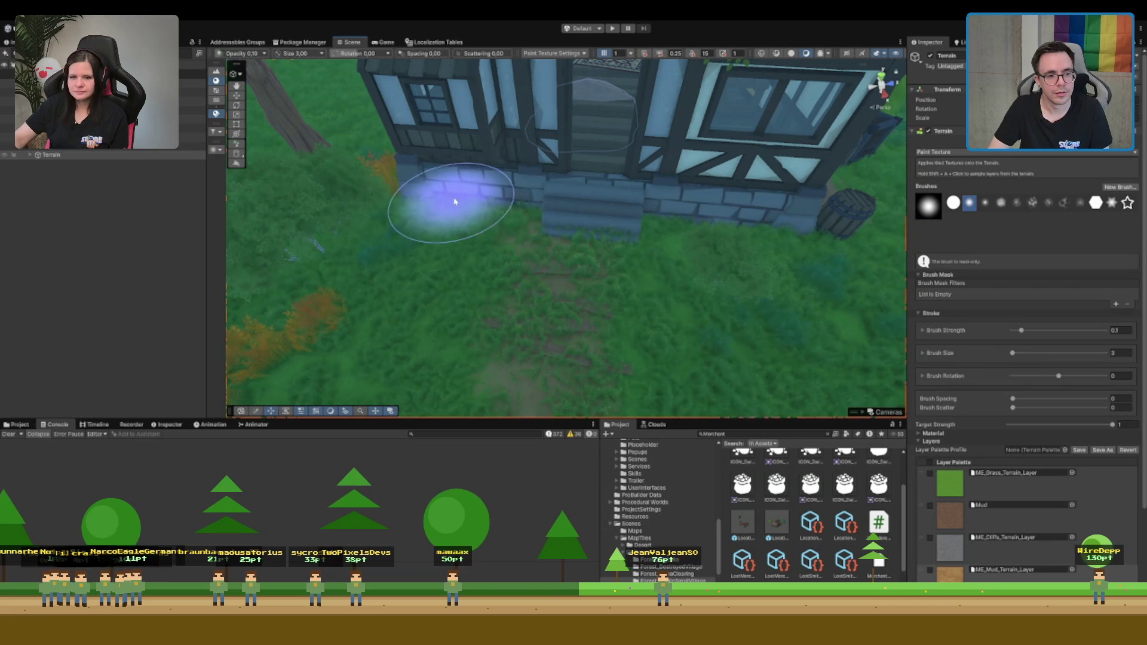
Survey the grass and rocks around the house, then stop painting and select a rock
mouse_move(806, 243)
left_mouse_down()
mouse_move(760, 231)
mouse_move(679, 255)
mouse_move(550, 231)
left_mouse_up()
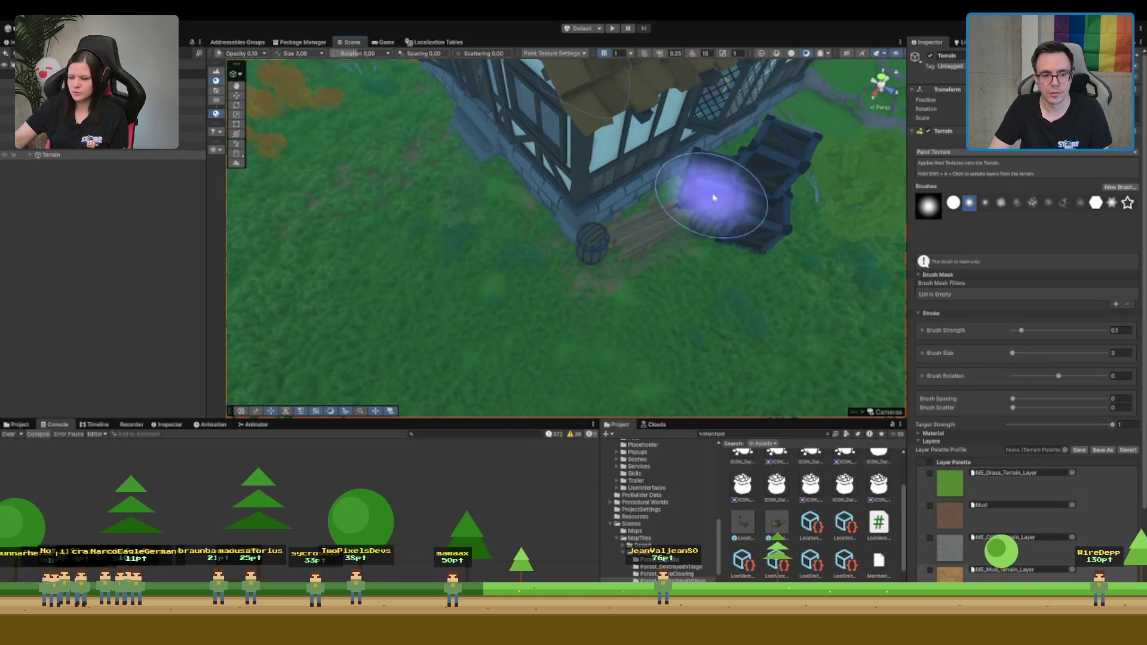
mouse_move(714, 184)
left_mouse_down()
mouse_move(742, 166)
mouse_move(704, 180)
left_mouse_up()
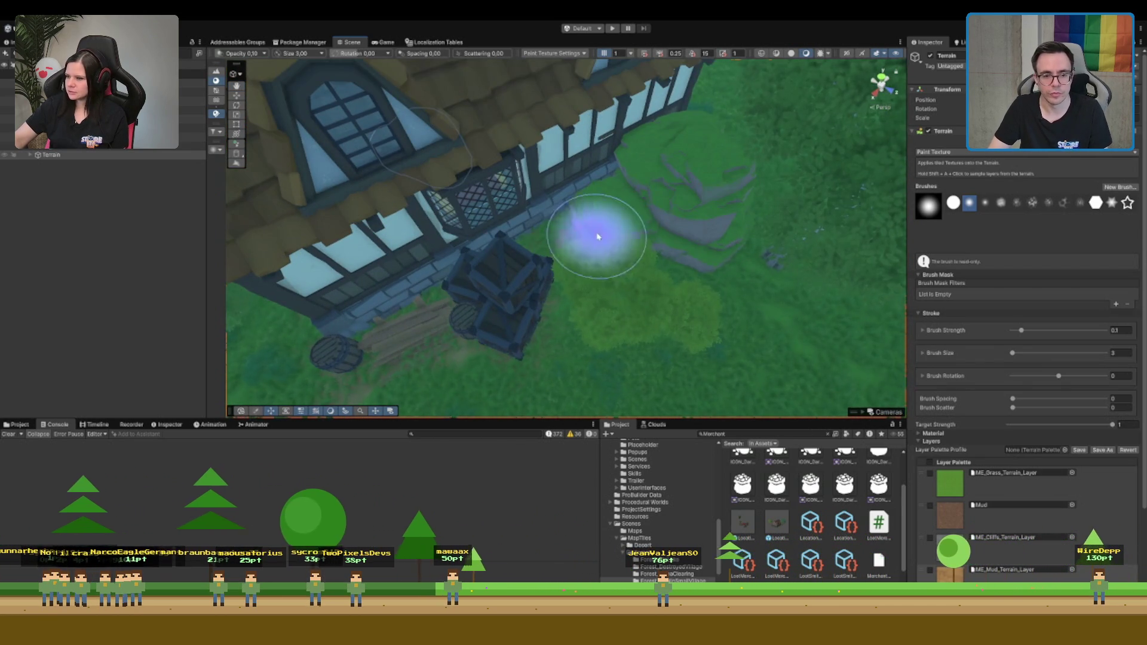
mouse_move(756, 261)
left_mouse_down()
mouse_move(635, 210)
mouse_move(740, 199)
mouse_move(563, 218)
left_mouse_up()
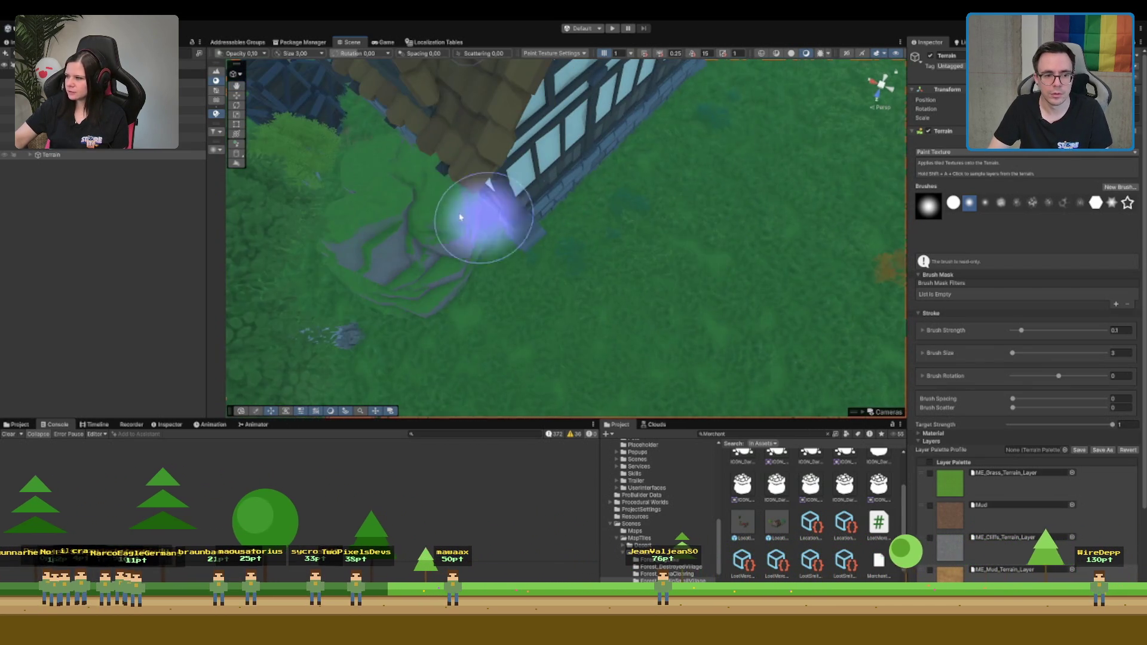
mouse_move(442, 148)
left_mouse_down()
mouse_move(512, 256)
mouse_move(576, 174)
mouse_move(538, 123)
mouse_move(603, 132)
mouse_move(679, 230)
mouse_move(683, 146)
mouse_move(622, 153)
mouse_move(614, 223)
mouse_move(550, 197)
mouse_move(541, 141)
mouse_move(550, 173)
mouse_move(593, 110)
mouse_move(466, 102)
left_mouse_up()
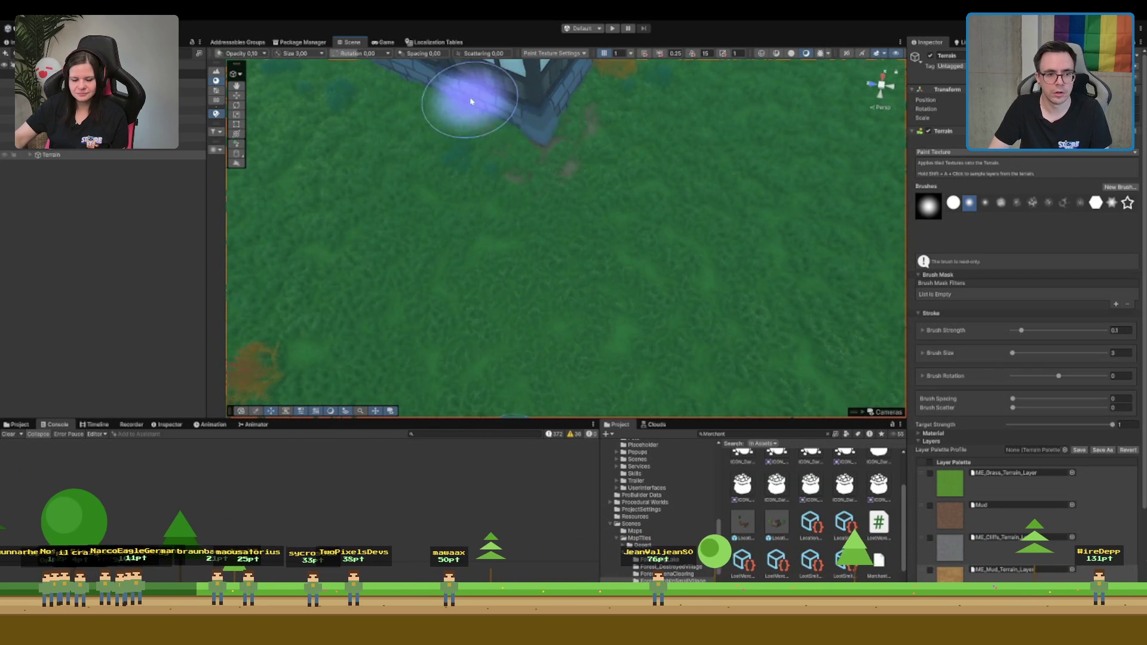
scroll(622, 141, "down", 5)
mouse_move(623, 141)
left_mouse_down()
mouse_move(686, 317)
mouse_move(686, 281)
mouse_move(606, 203)
mouse_move(722, 193)
mouse_move(705, 184)
mouse_move(609, 174)
mouse_move(646, 166)
mouse_move(545, 258)
left_mouse_up()
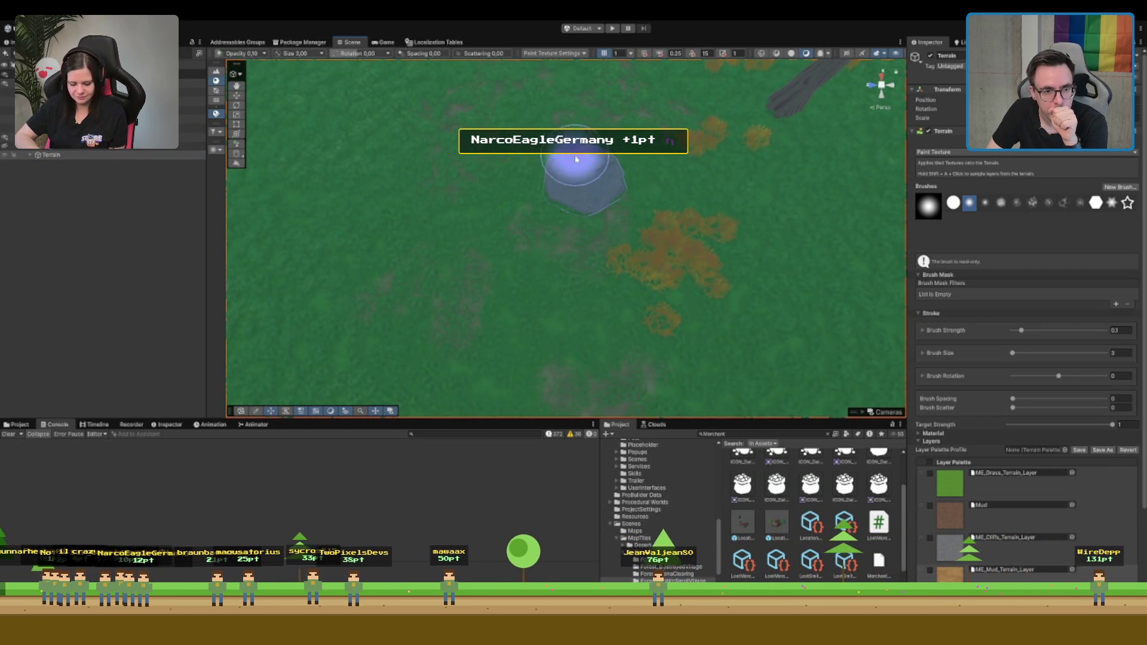
left_click_drag(670, 256, 629, 245)
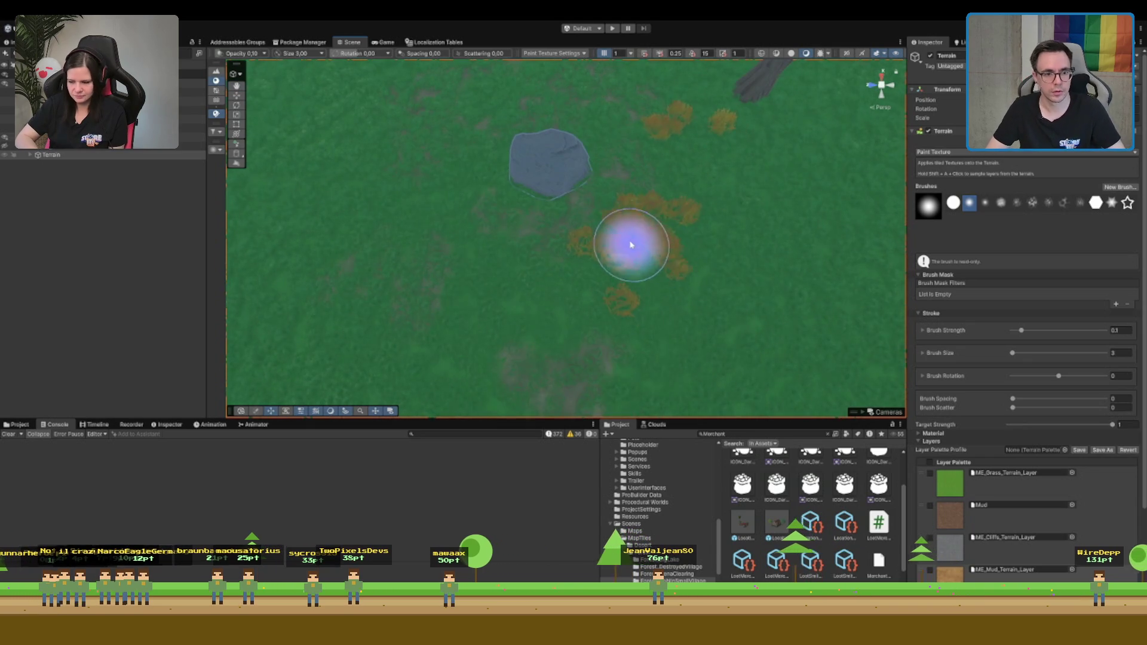
key("w")
left_click(540, 162)
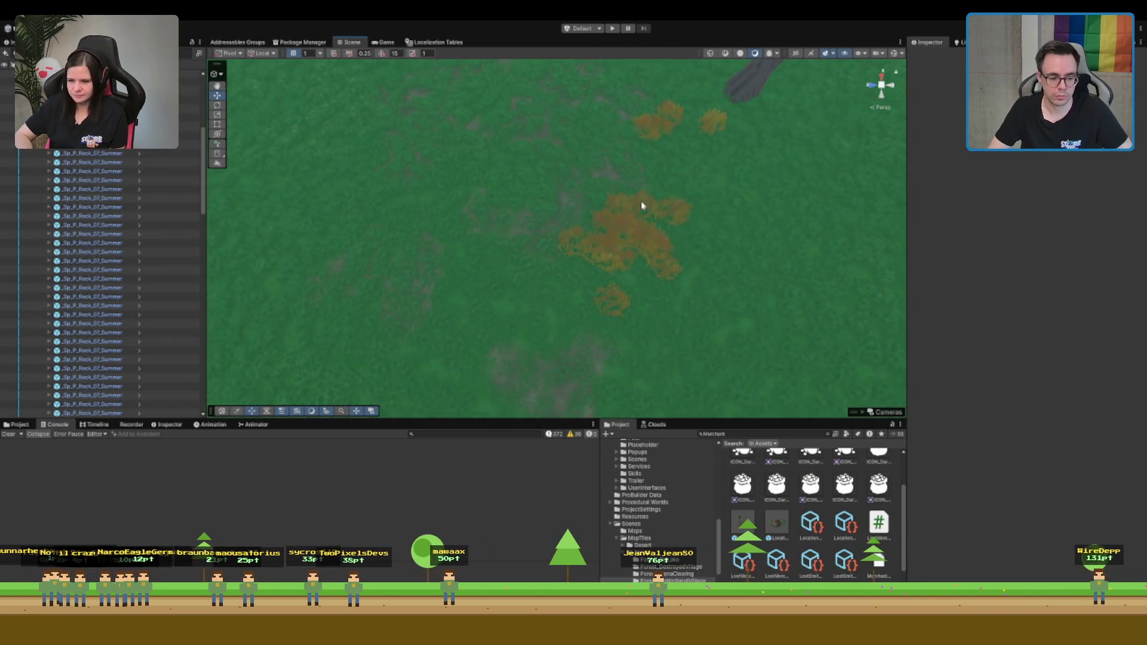
Frame a rock in the scene, then select the first summer rock in the Hierarchy
left_click(588, 191)
key("f")
scroll(545, 243, "down", 3)
mouse_move(546, 243)
left_mouse_down()
mouse_move(686, 225)
mouse_move(730, 234)
left_mouse_up()
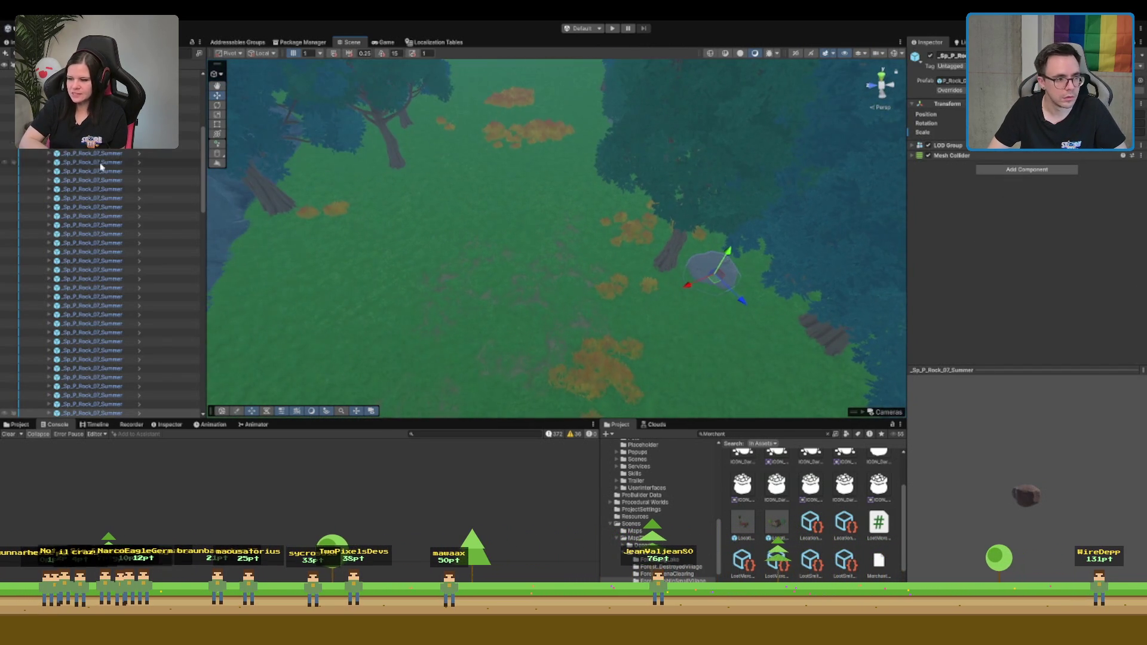
left_click(142, 157)
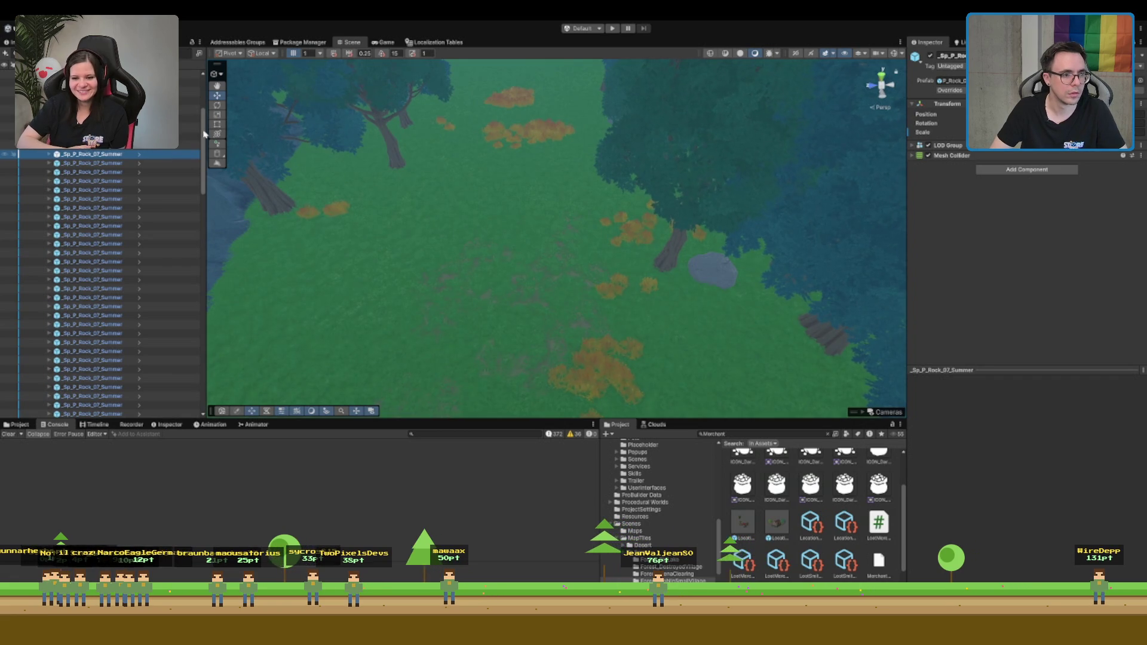
Frame the merchant Location object beside the timber house, view it front-on, and select the Terrain
scroll(203, 134, "up", 5)
left_click(79, 182)
key("Left")
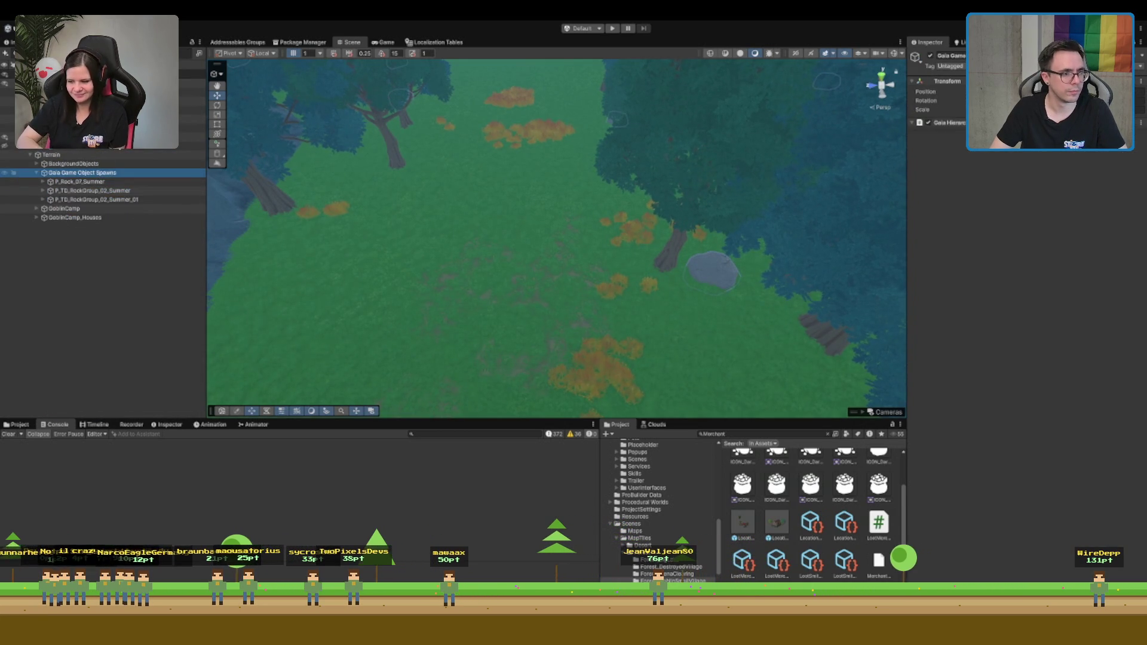
key("Left")
key("Left")
left_click(2, 145)
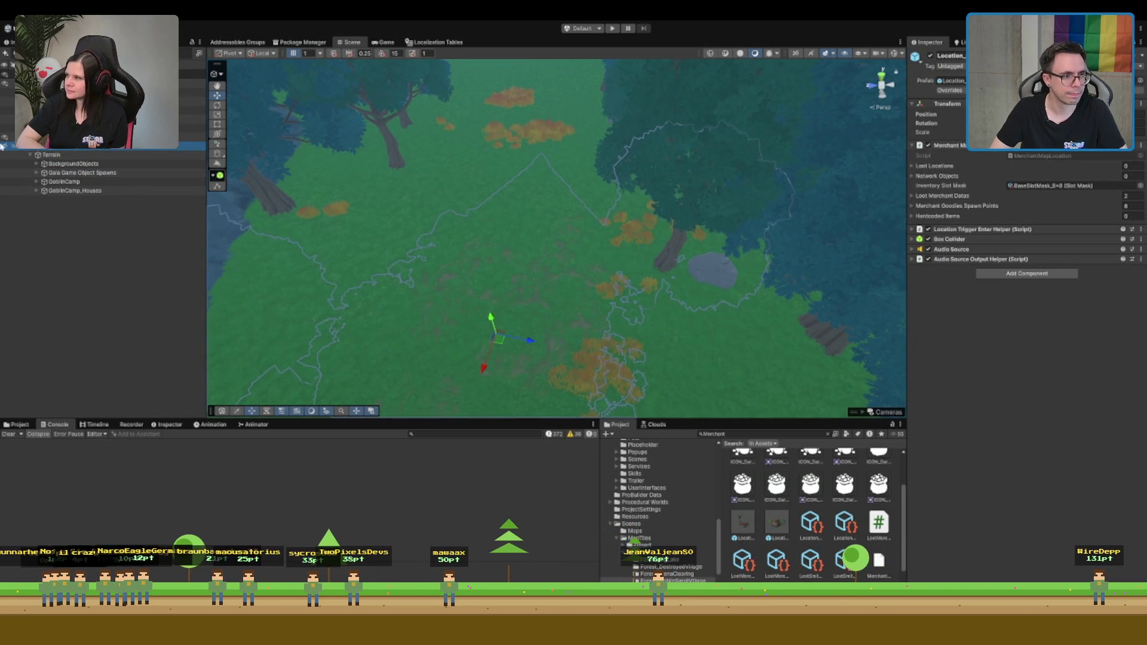
key("f")
mouse_move(385, 106)
left_mouse_down()
mouse_move(630, 162)
mouse_move(547, 159)
mouse_move(611, 166)
mouse_move(563, 177)
mouse_move(622, 225)
mouse_move(609, 171)
left_mouse_up()
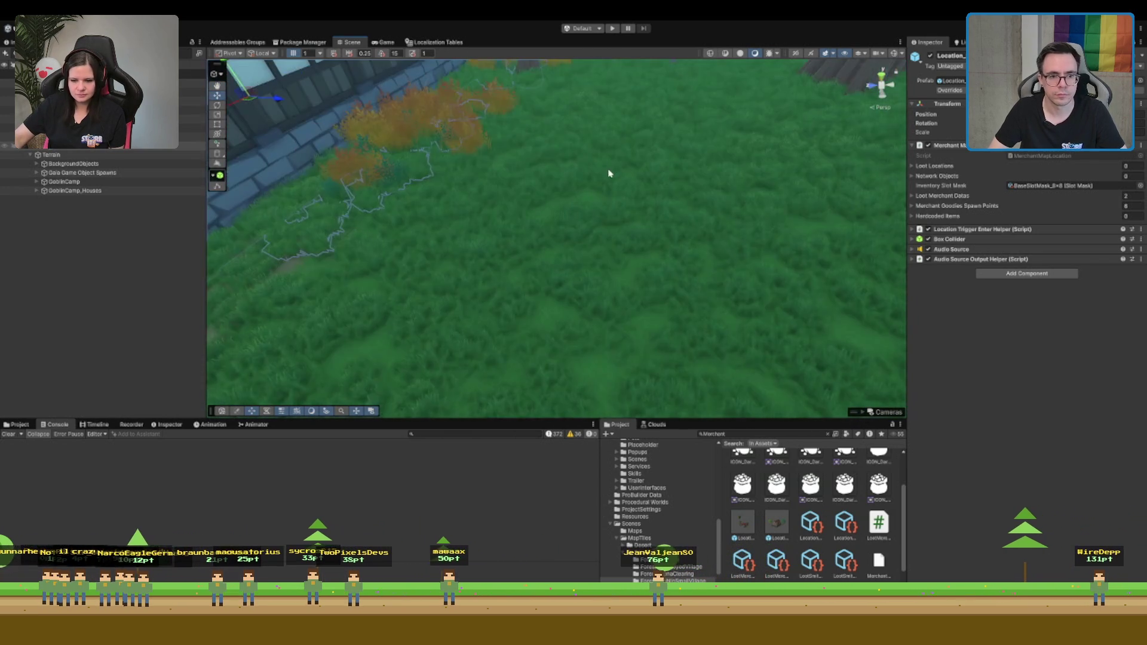
left_click(610, 171)
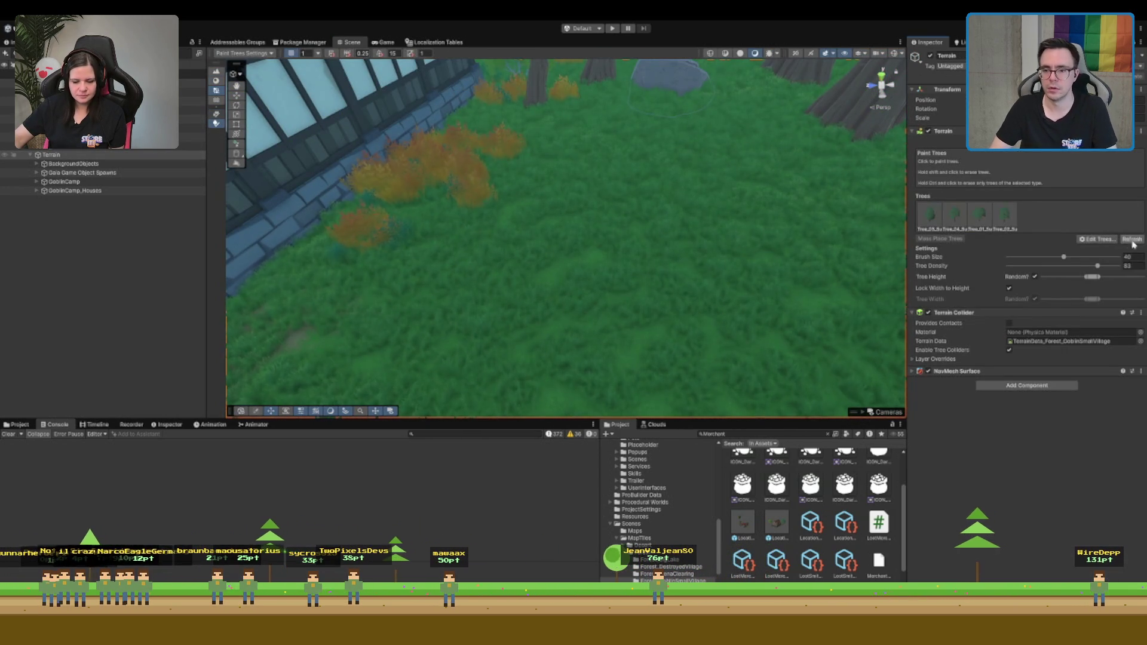
Set the tree brush size to 5, then leave tree painting
type("5")
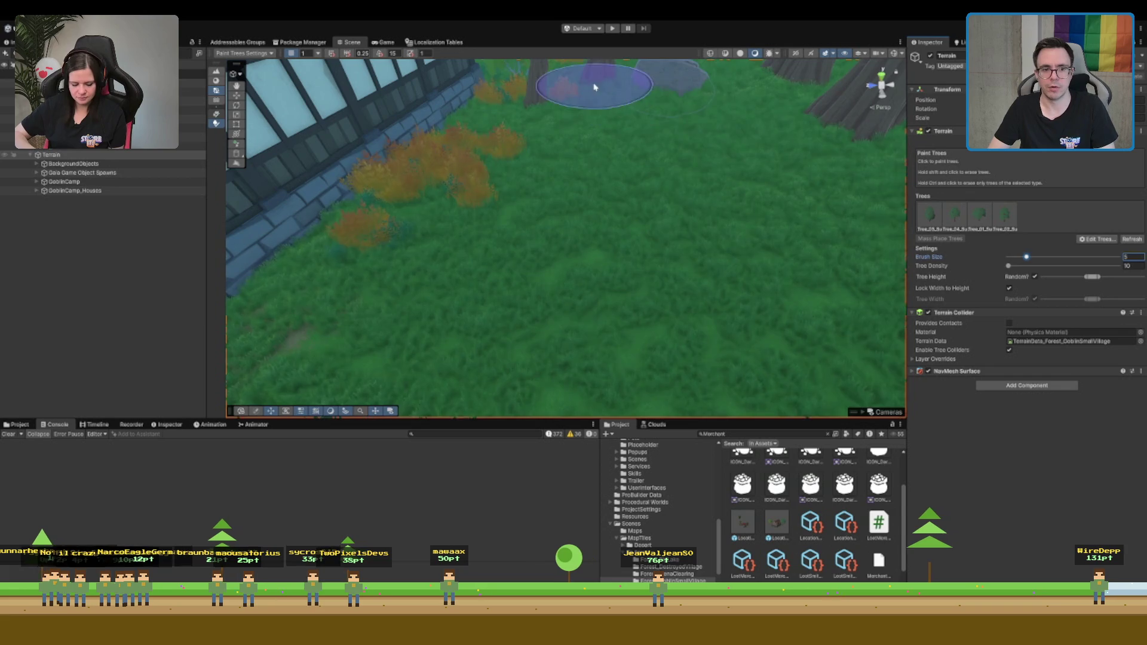
scroll(628, 252, "down", 3)
key("w")
mouse_move(628, 252)
left_mouse_down()
mouse_move(637, 207)
mouse_move(647, 210)
left_mouse_up()
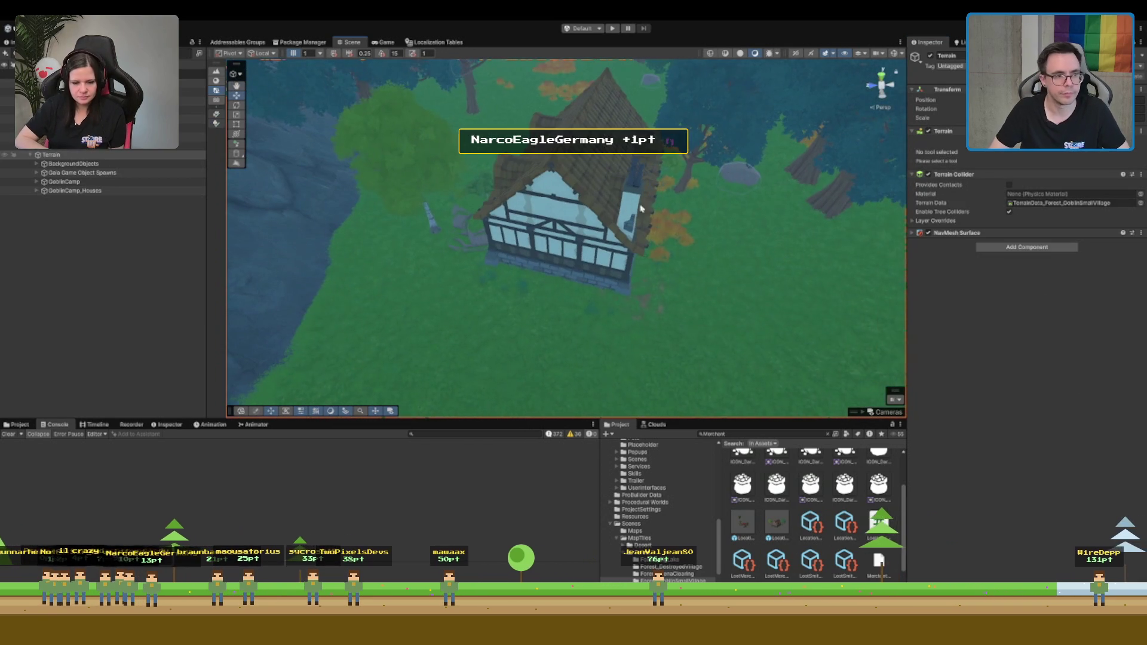
Delete and restore the merchant location, hide it, and return the Terrain to texture painting
left_click(605, 224)
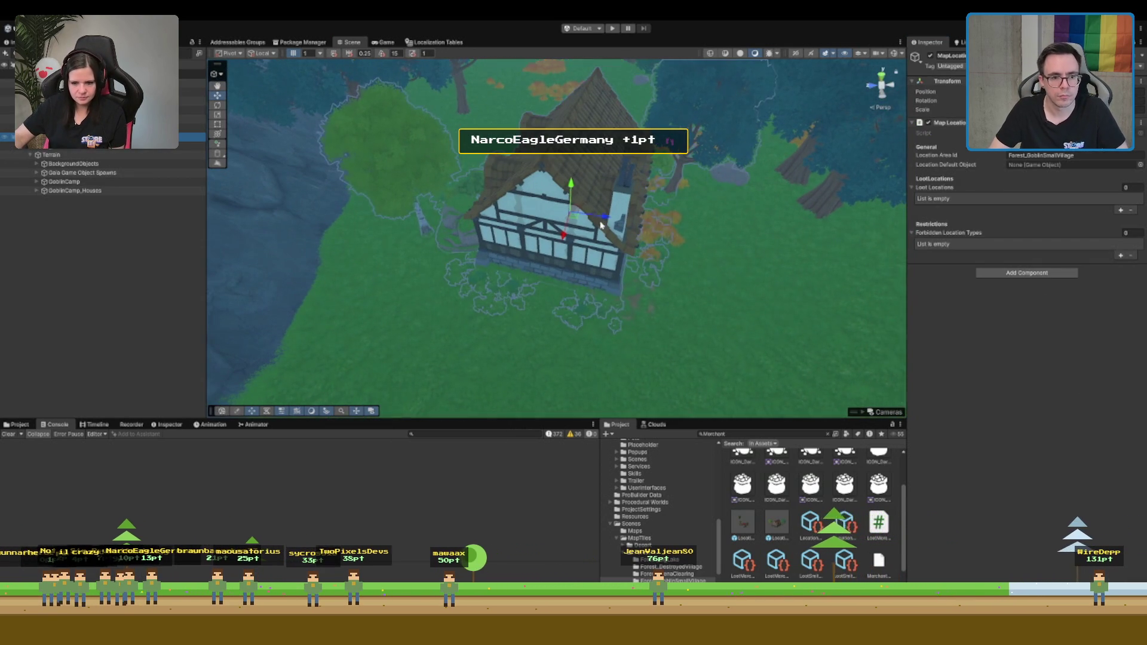
left_click(609, 219)
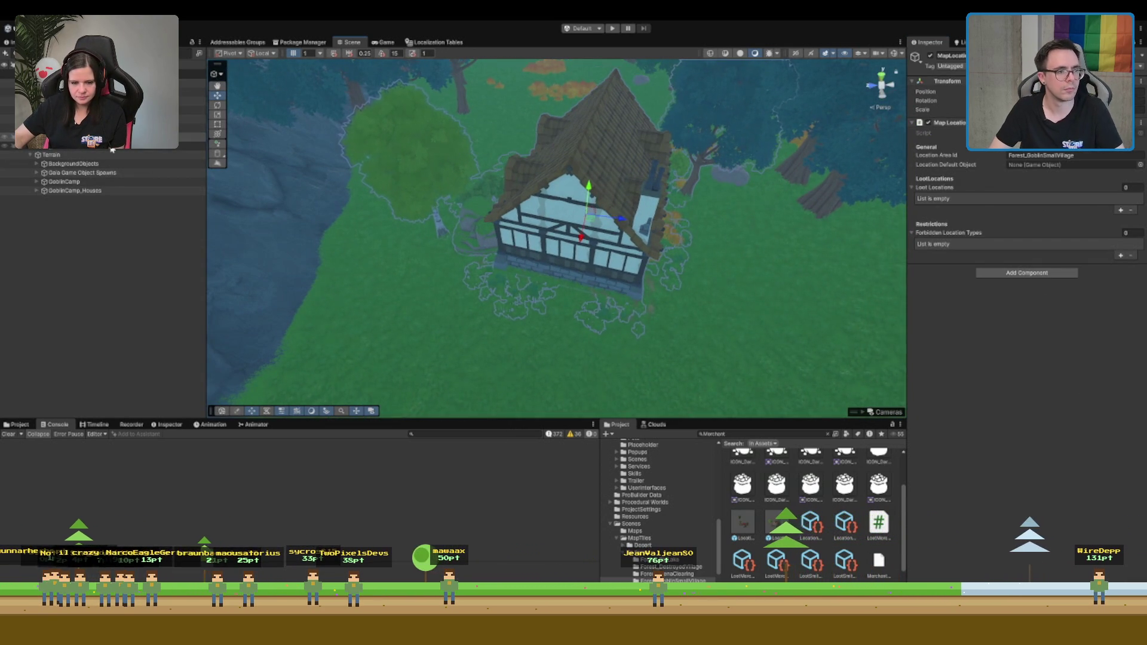
key("Delete")
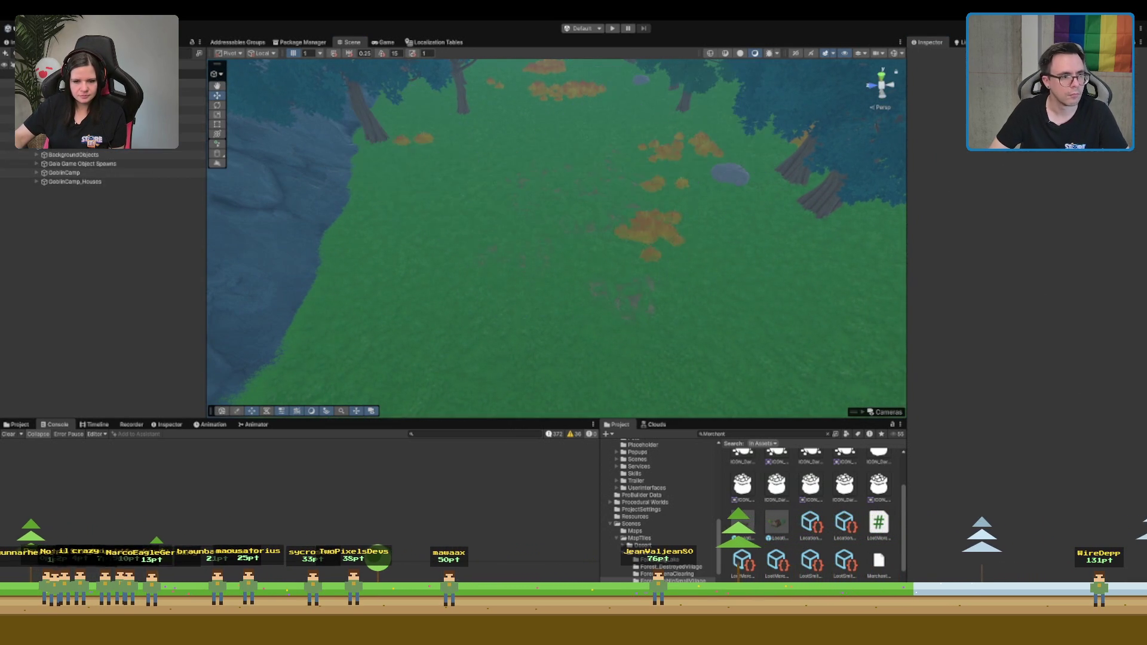
left_click(618, 218)
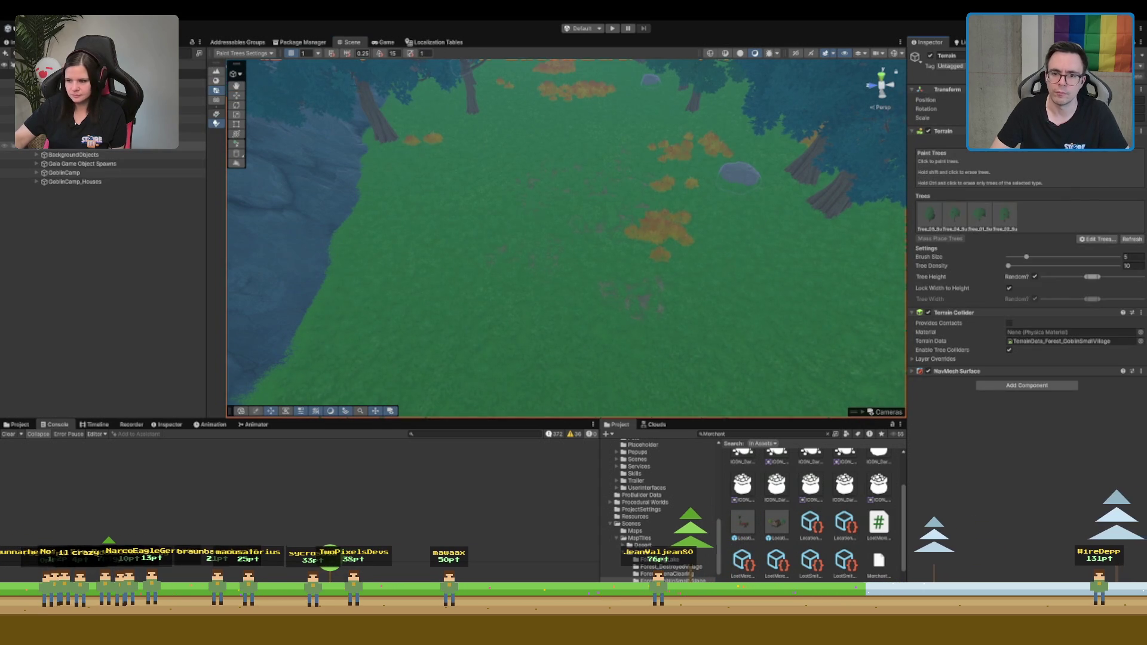
left_click(971, 149)
key("ctrl+z")
key("ctrl+z")
key("ctrl+z")
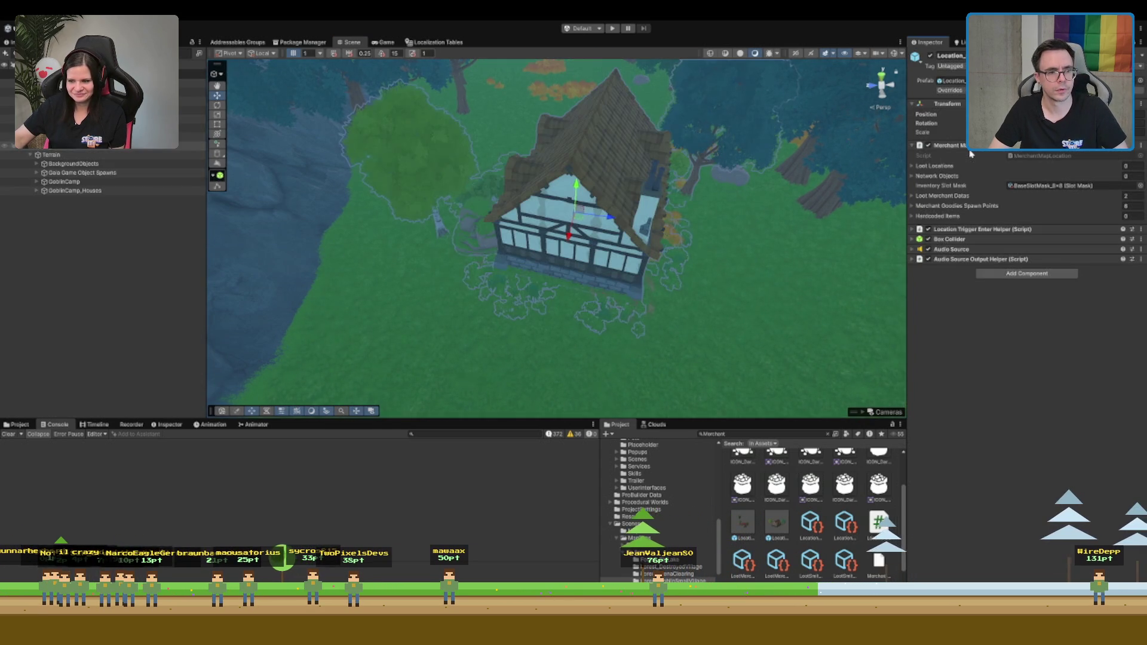
left_click_drag(576, 214, 564, 184)
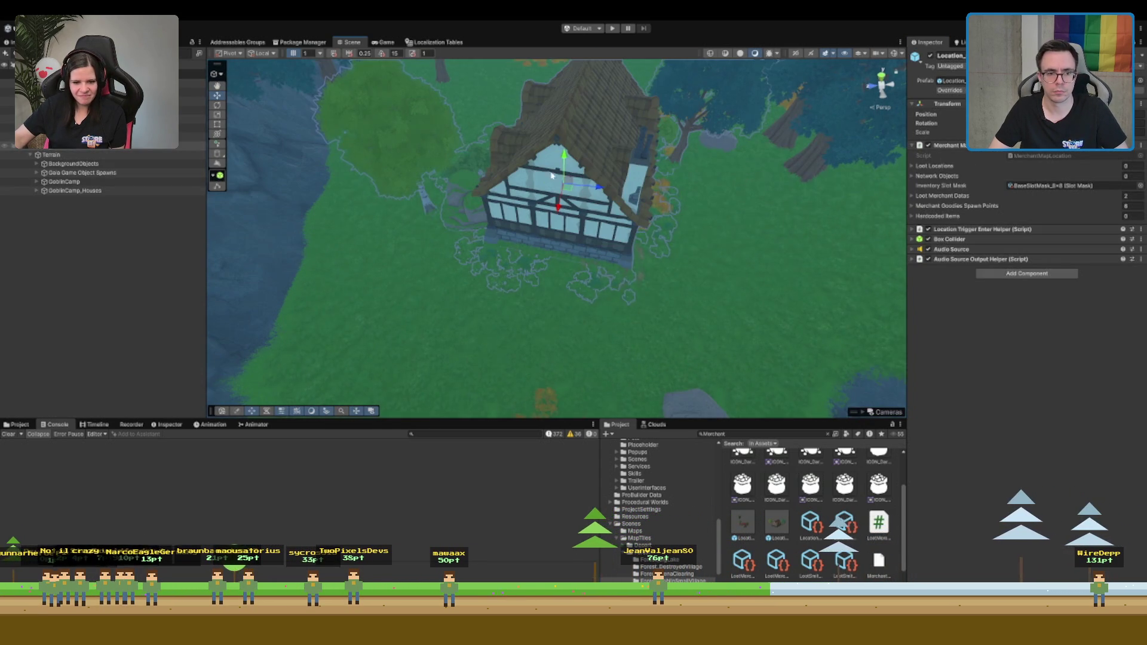
key("ctrl+z")
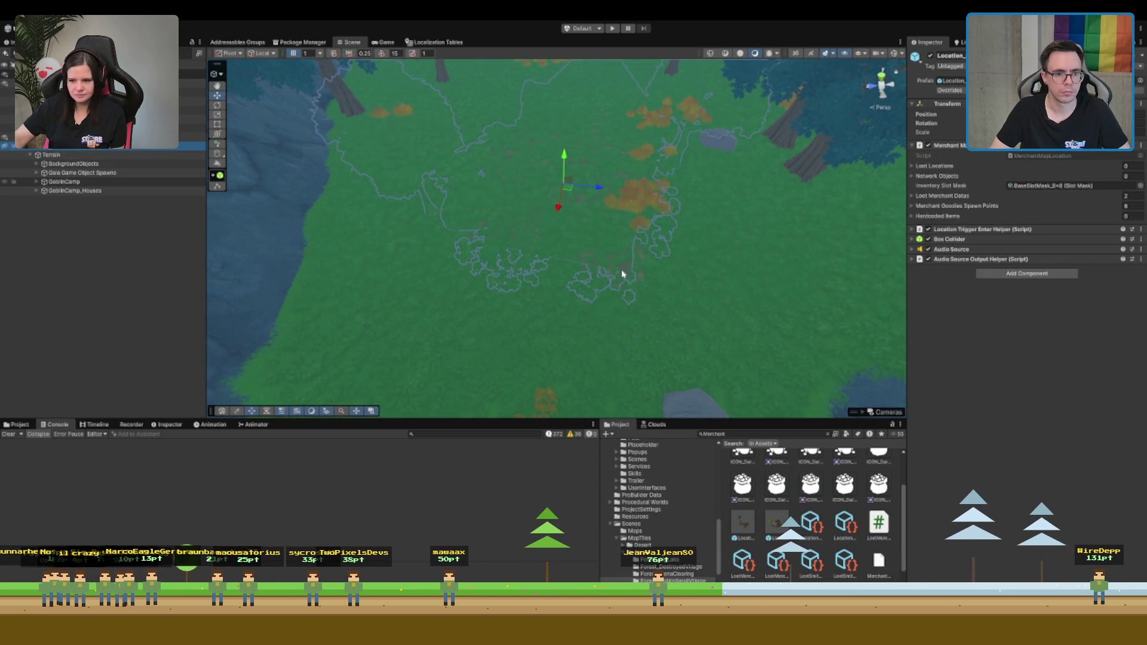
left_click(842, 244)
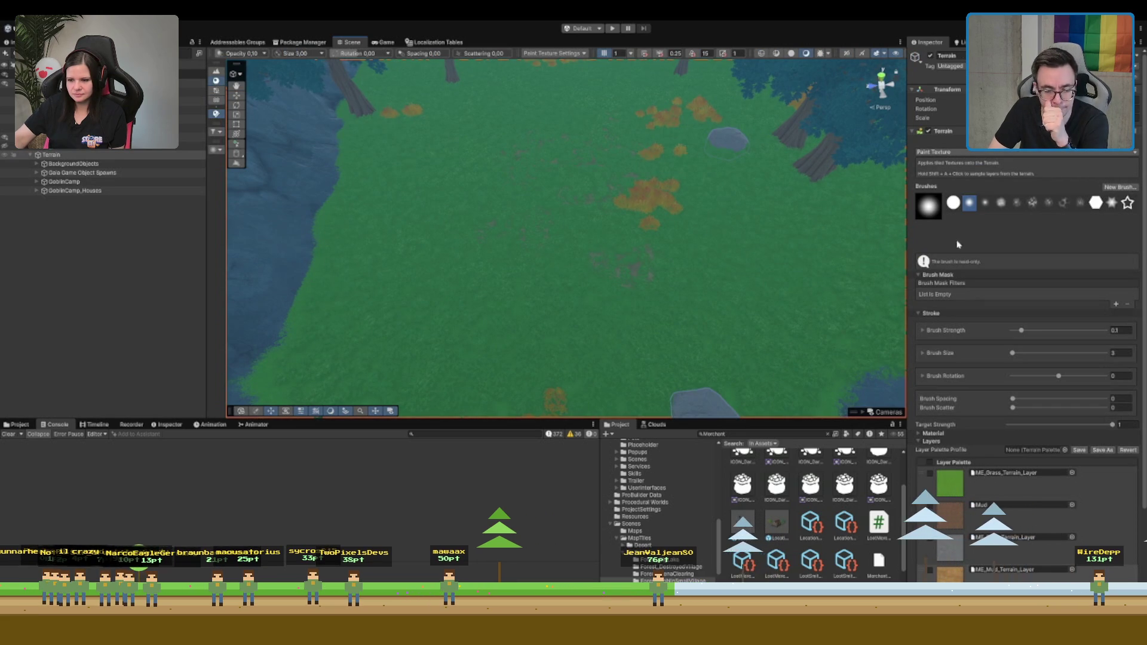
Switch the Terrain to Paint Details and erase grass along two strokes
left_click(215, 89)
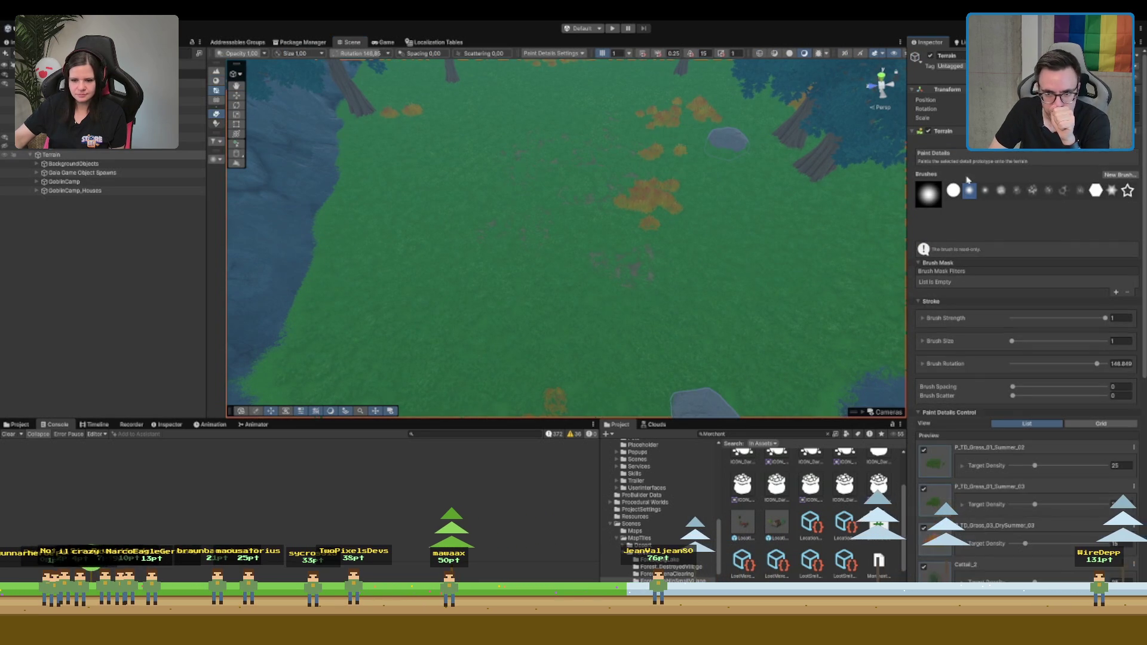
scroll(649, 245, "up", 3)
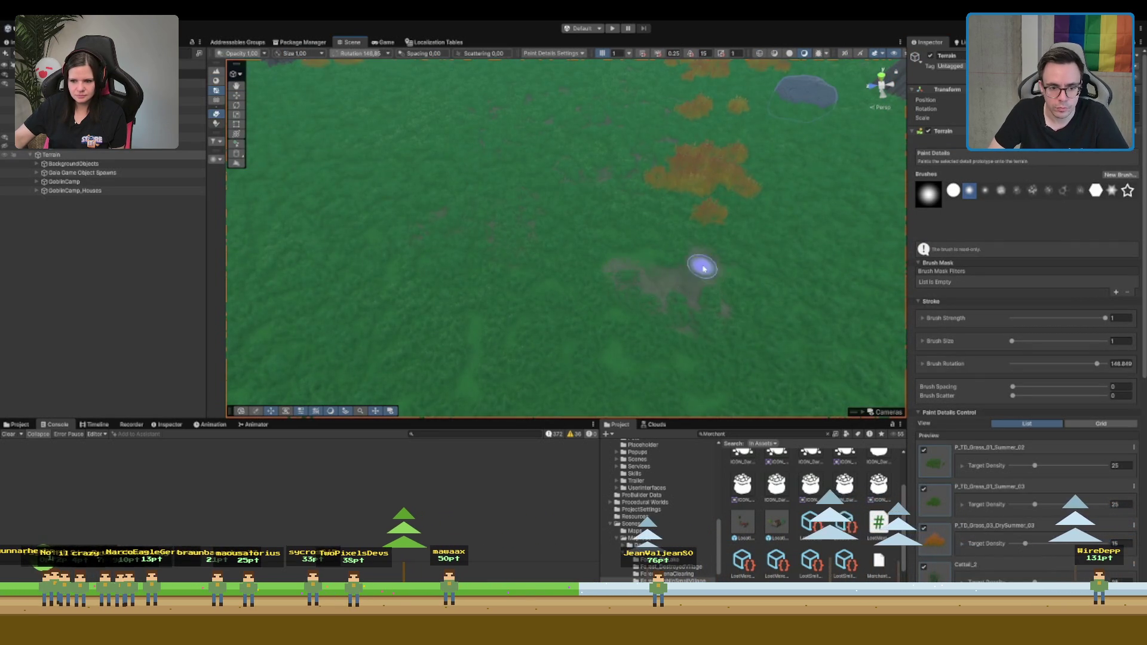
mouse_move(654, 304)
left_mouse_down()
mouse_move(720, 272)
mouse_move(518, 274)
left_mouse_up()
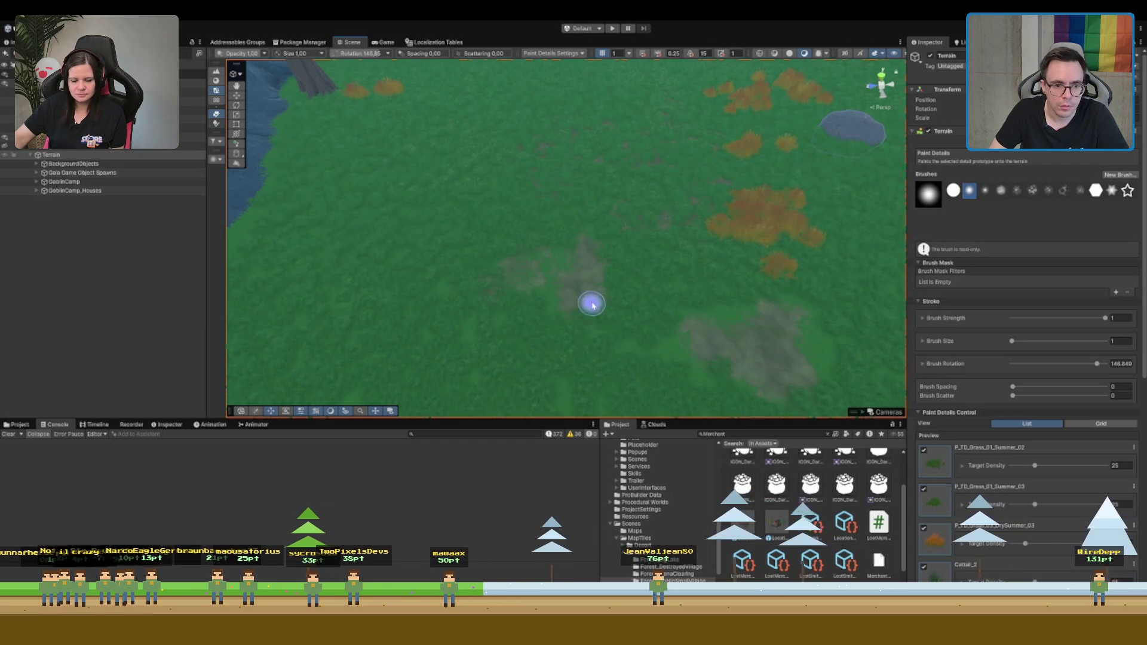
scroll(635, 213, "up", 2)
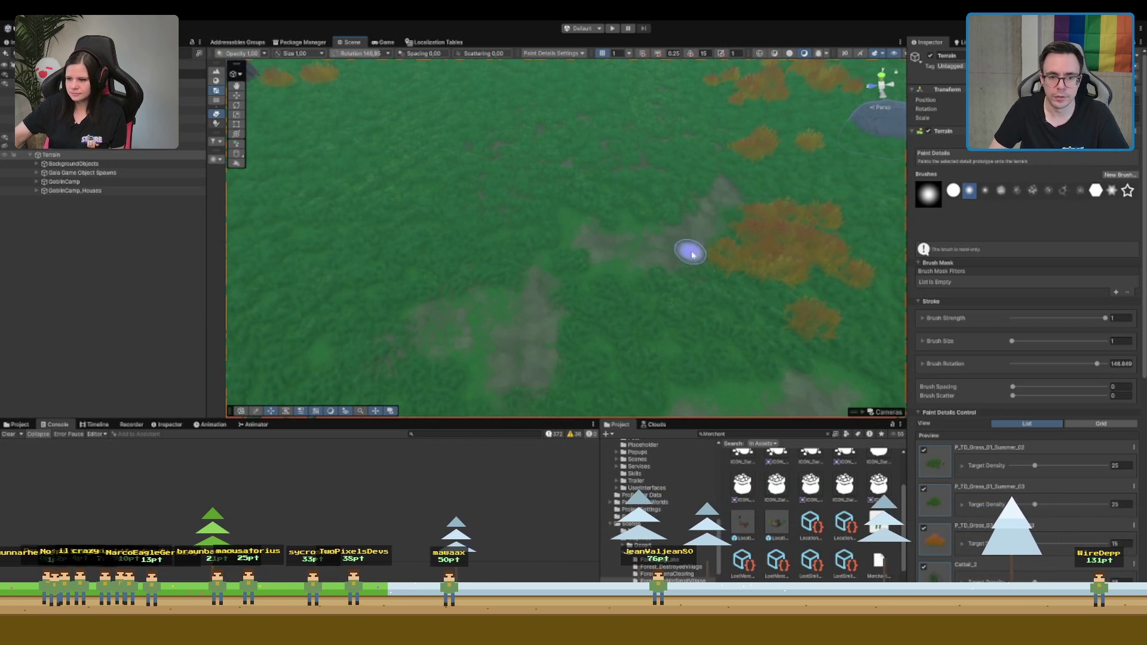
scroll(672, 167, "up", 3)
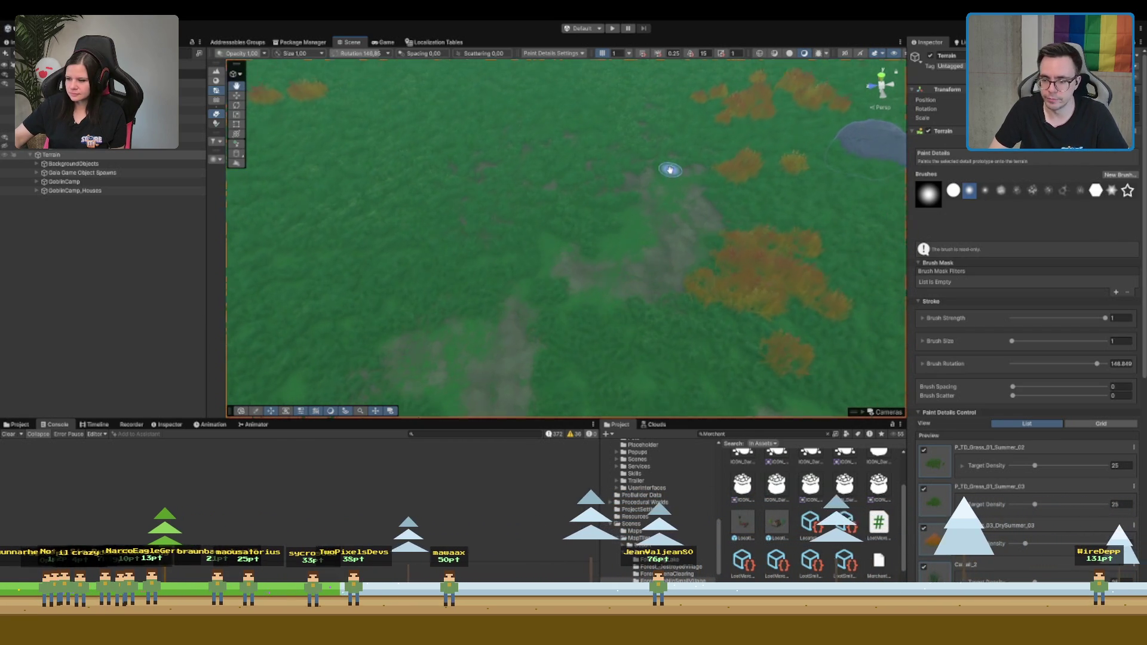
mouse_move(760, 220)
left_mouse_down()
mouse_move(697, 159)
mouse_move(635, 157)
left_mouse_up()
scroll(659, 146, "up", 3)
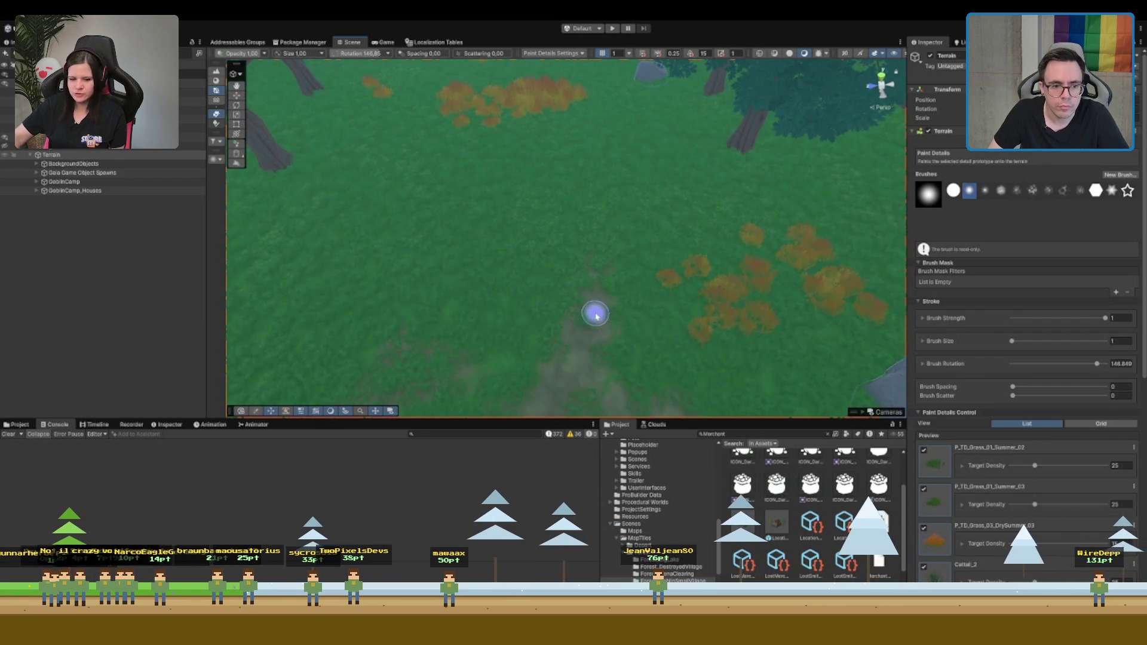
scroll(553, 321, "down", 3)
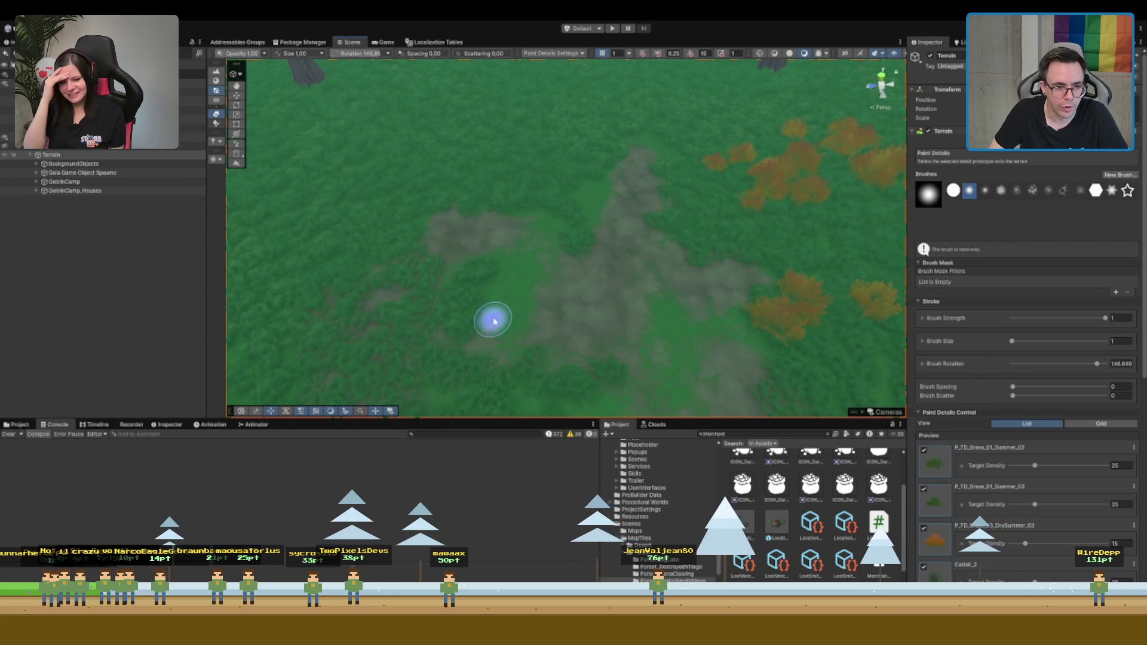
Paint and erase grass clumps, including dry orange grass, around the bare grey patch
left_click(418, 268)
key("f")
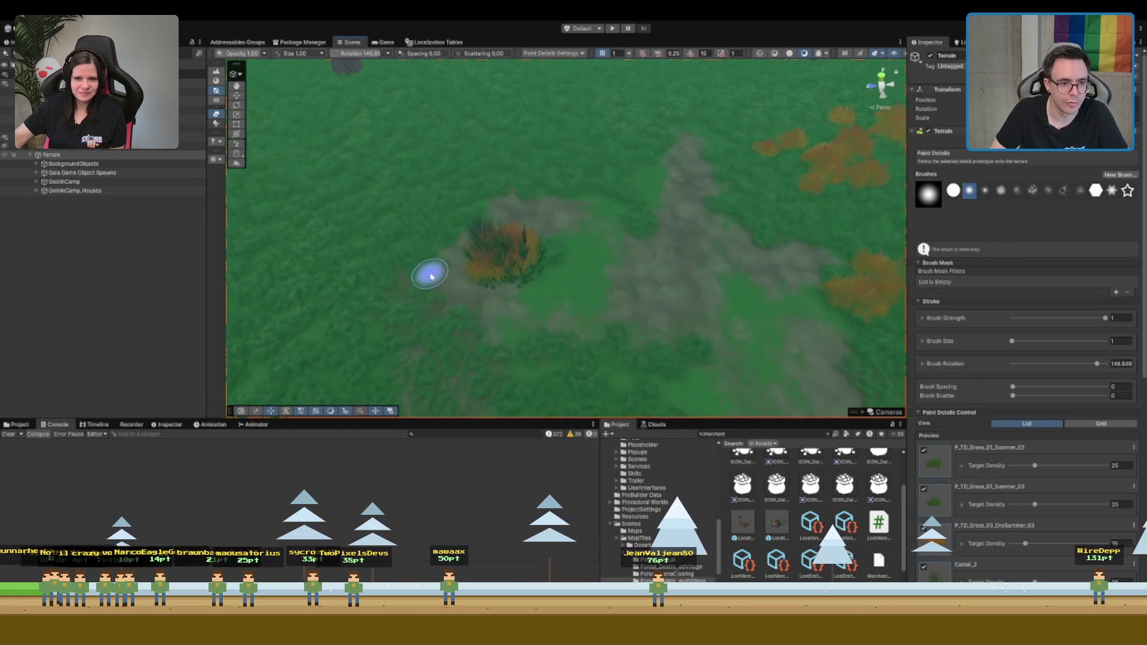
left_click(559, 232, "shift")
mouse_move(561, 224)
left_mouse_down()
mouse_move(538, 208)
mouse_move(494, 299)
mouse_move(502, 286)
mouse_move(521, 380)
left_mouse_up()
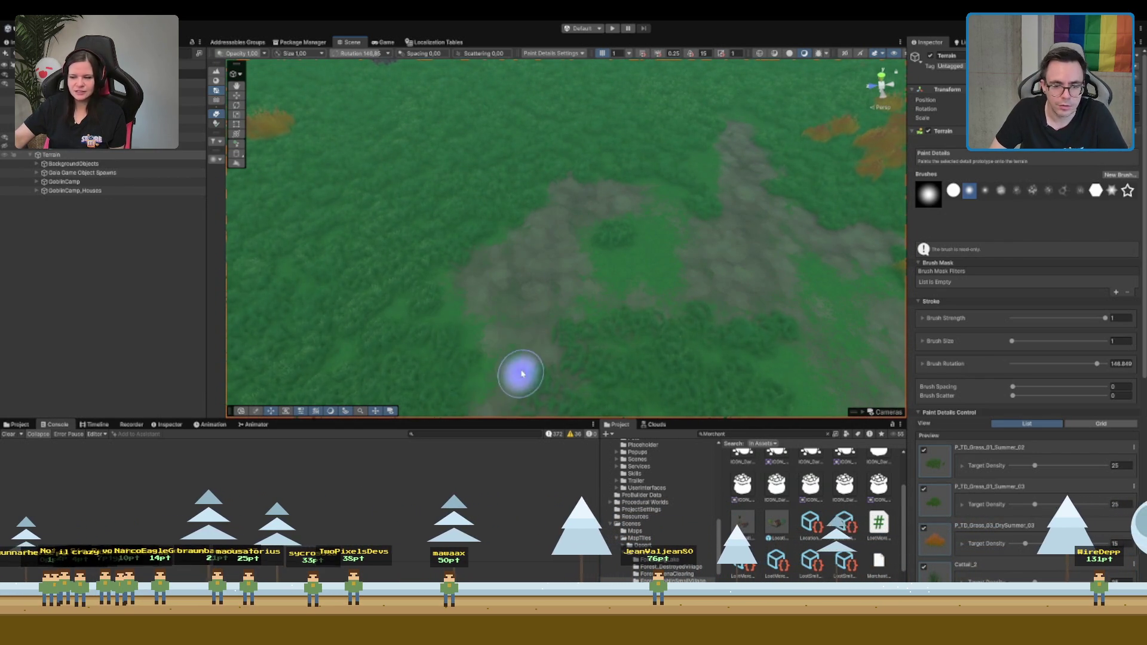
mouse_move(556, 310)
left_mouse_down()
mouse_move(583, 217)
mouse_move(565, 182)
left_mouse_up()
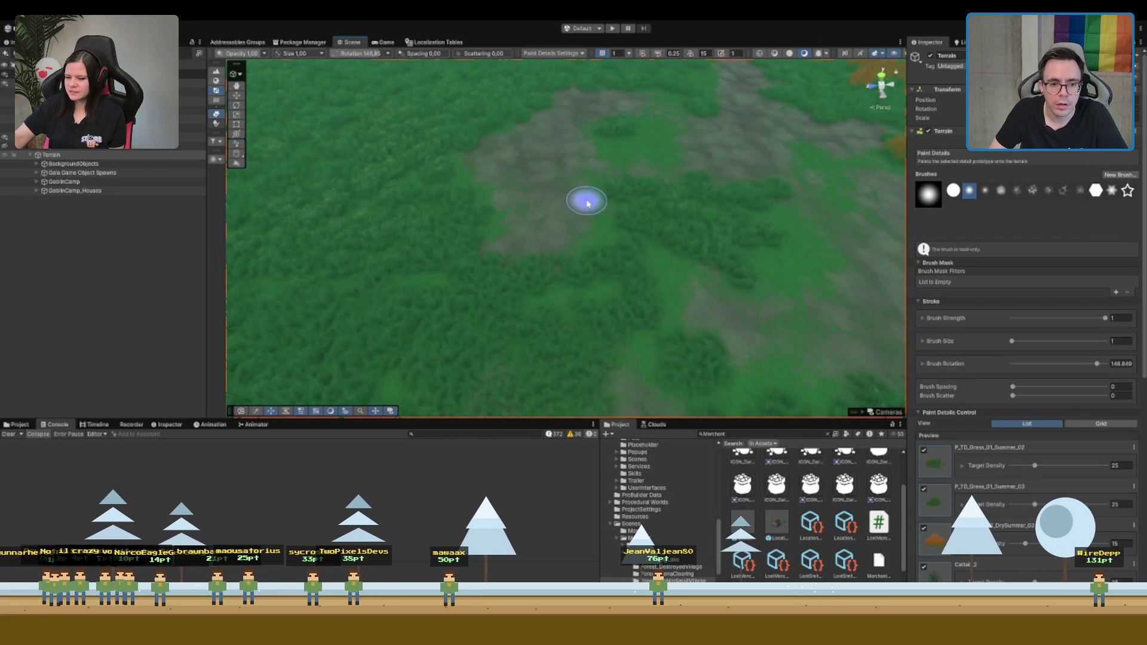
scroll(735, 251, "down", 3)
mouse_move(592, 189)
left_mouse_down()
mouse_move(819, 231)
mouse_move(594, 222)
mouse_move(546, 384)
left_mouse_up()
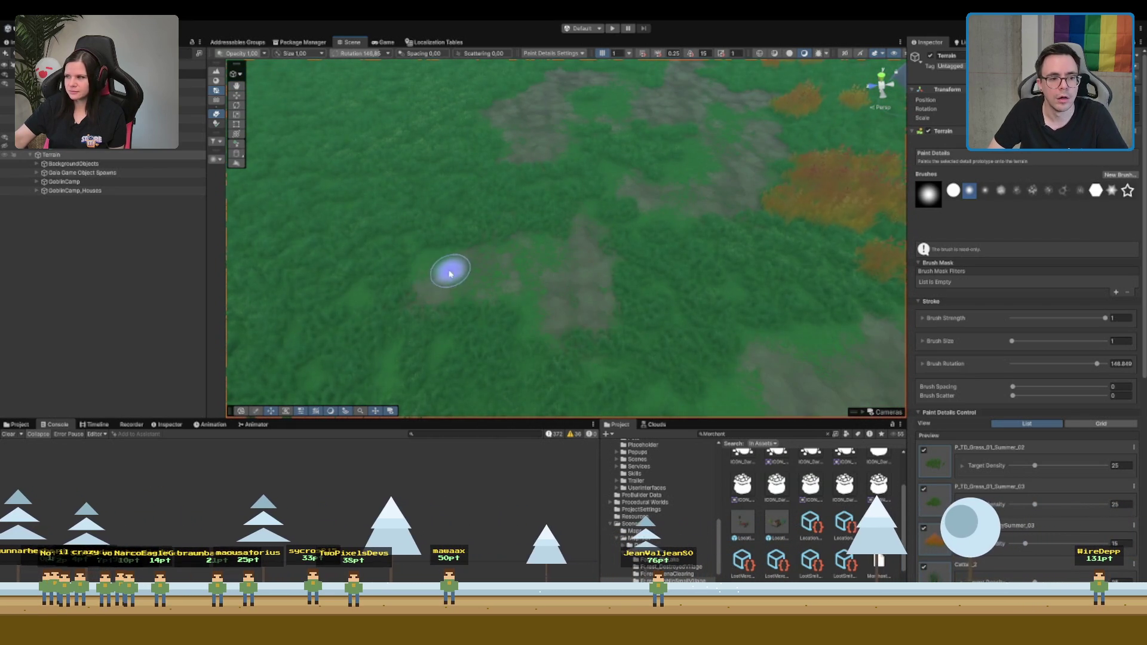
mouse_move(448, 269)
left_mouse_down()
mouse_move(418, 314)
mouse_move(465, 291)
left_mouse_up()
mouse_move(464, 291)
left_mouse_down()
mouse_move(430, 287)
mouse_move(481, 276)
mouse_move(461, 273)
mouse_move(452, 286)
left_mouse_up()
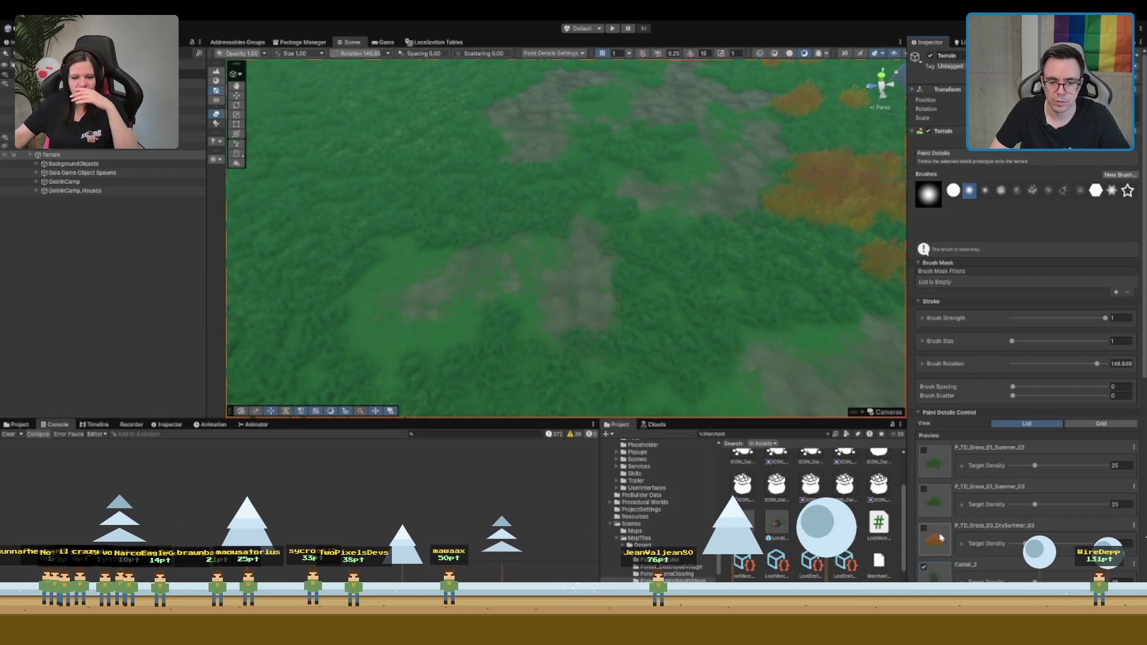
Turn off the Cattail_5 and Alstro1 details and select P_TD_Grass_01_Summer_02 for painting
scroll(939, 538, "down", 4)
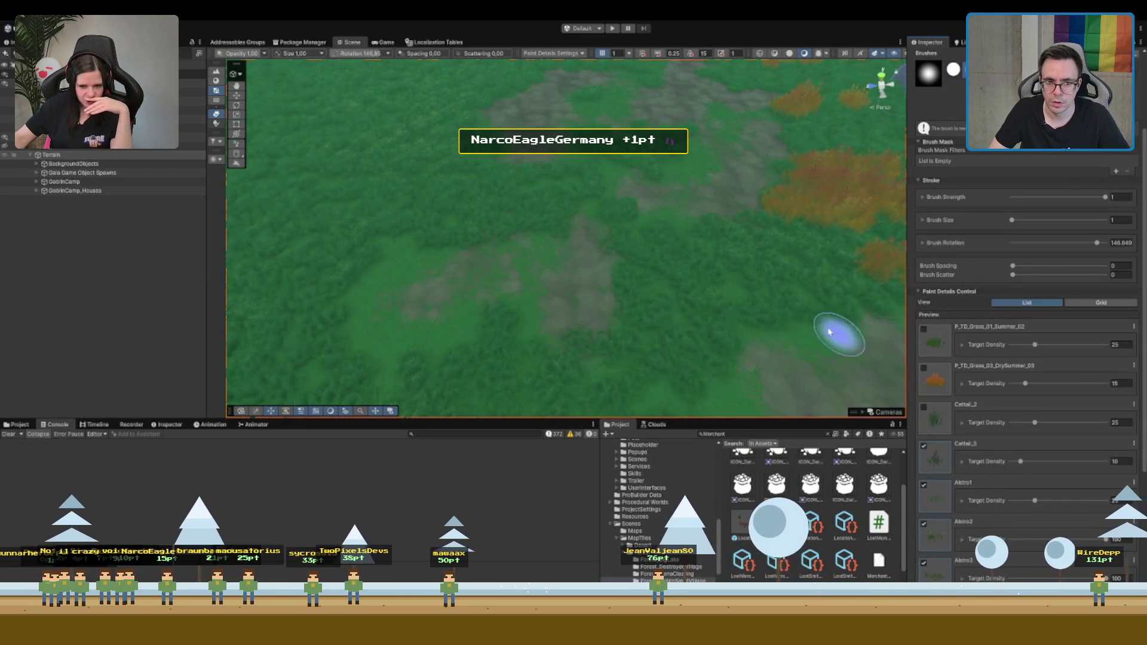
scroll(653, 395, "up", 10)
scroll(847, 251, "up", 5)
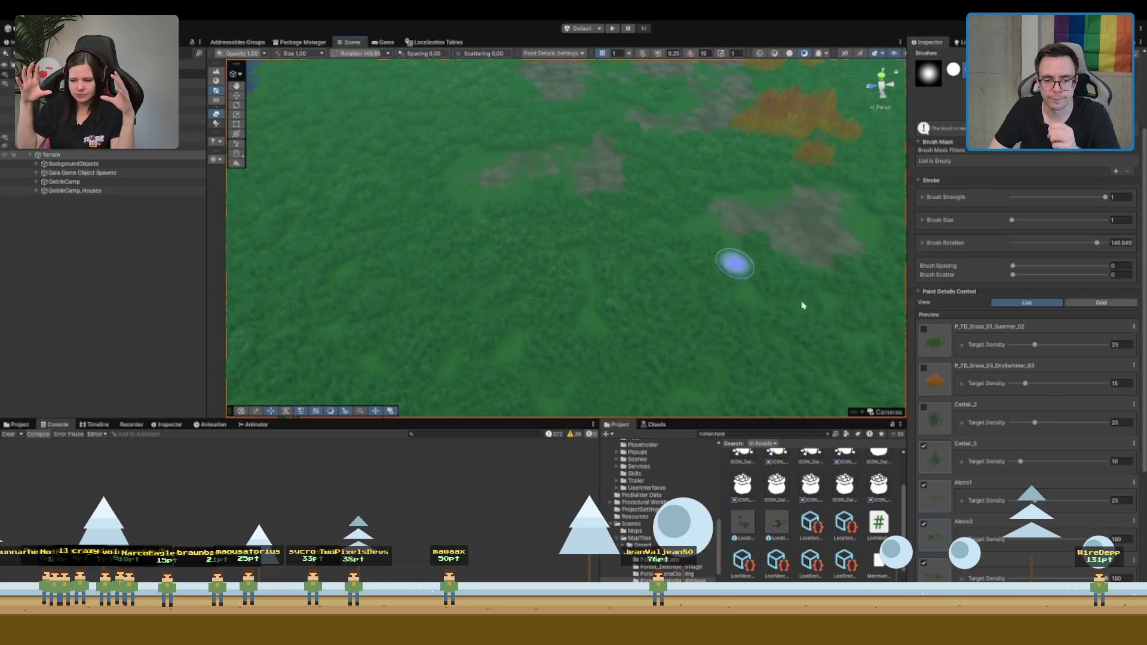
left_click(923, 445)
left_click(924, 485)
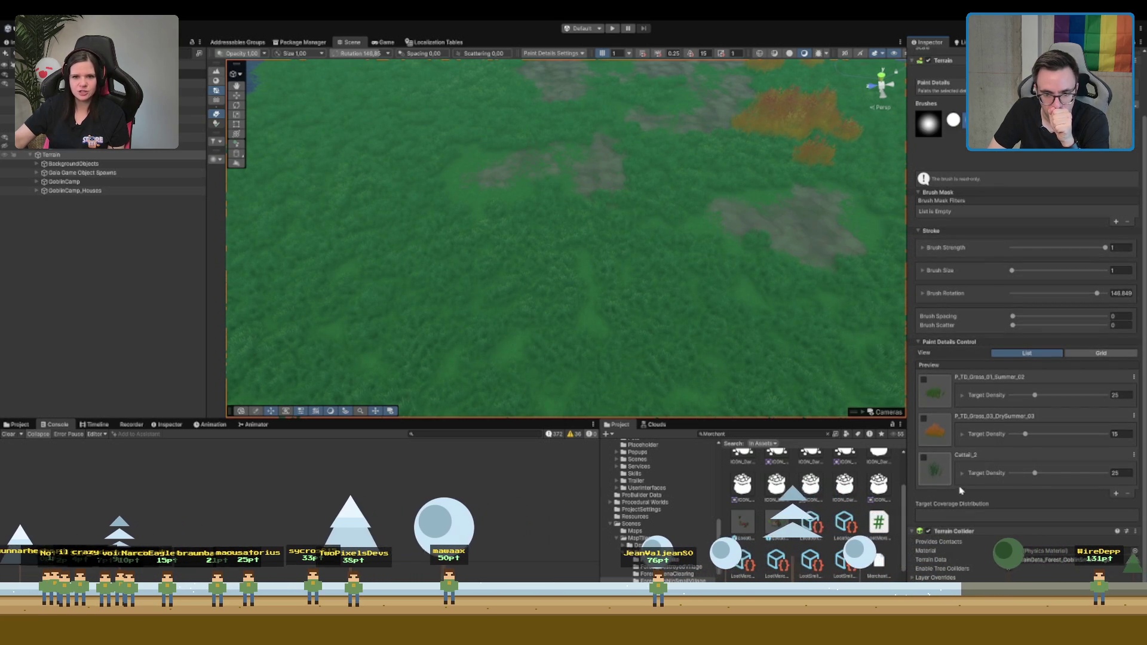
left_click(935, 430)
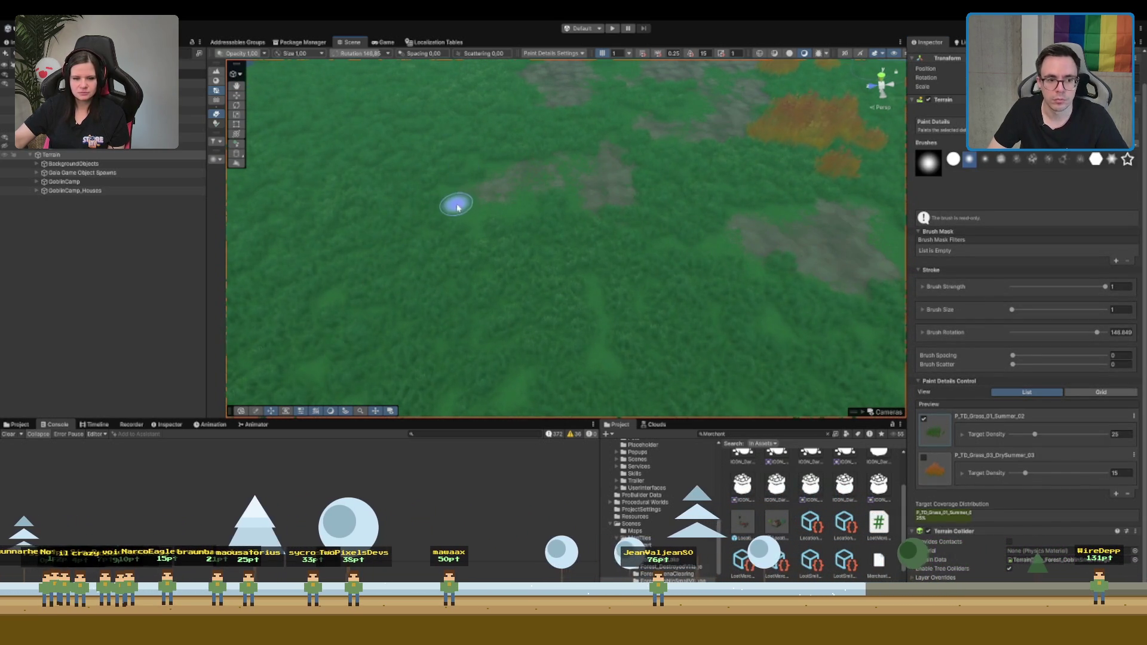
scroll(467, 212, "up", 5)
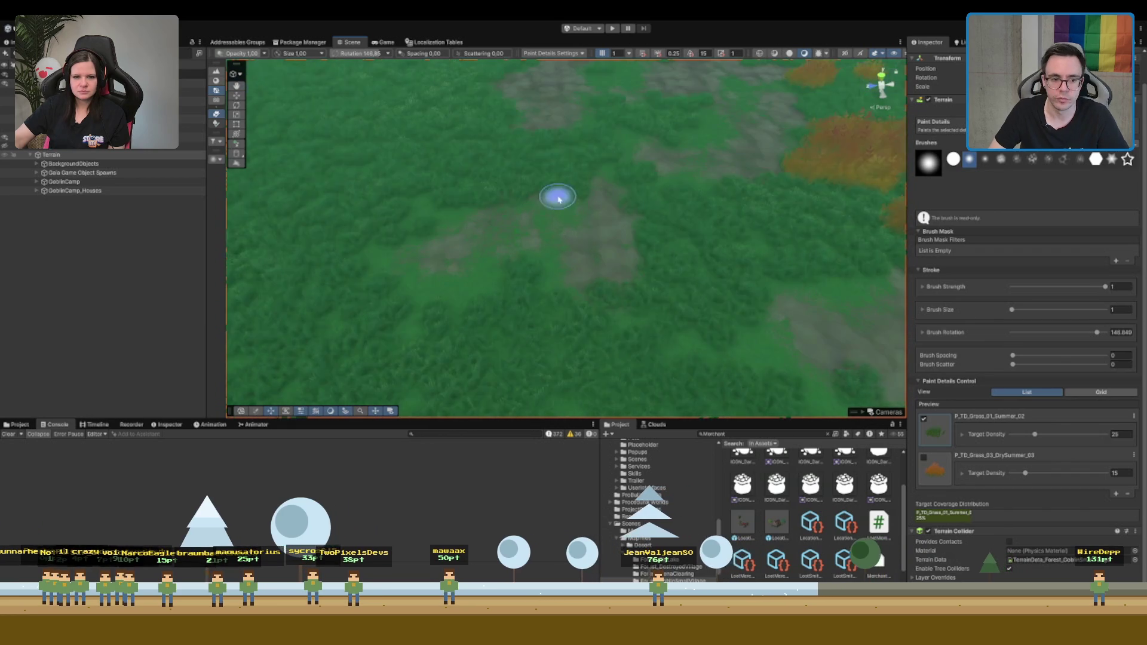
scroll(588, 167, "down", 5)
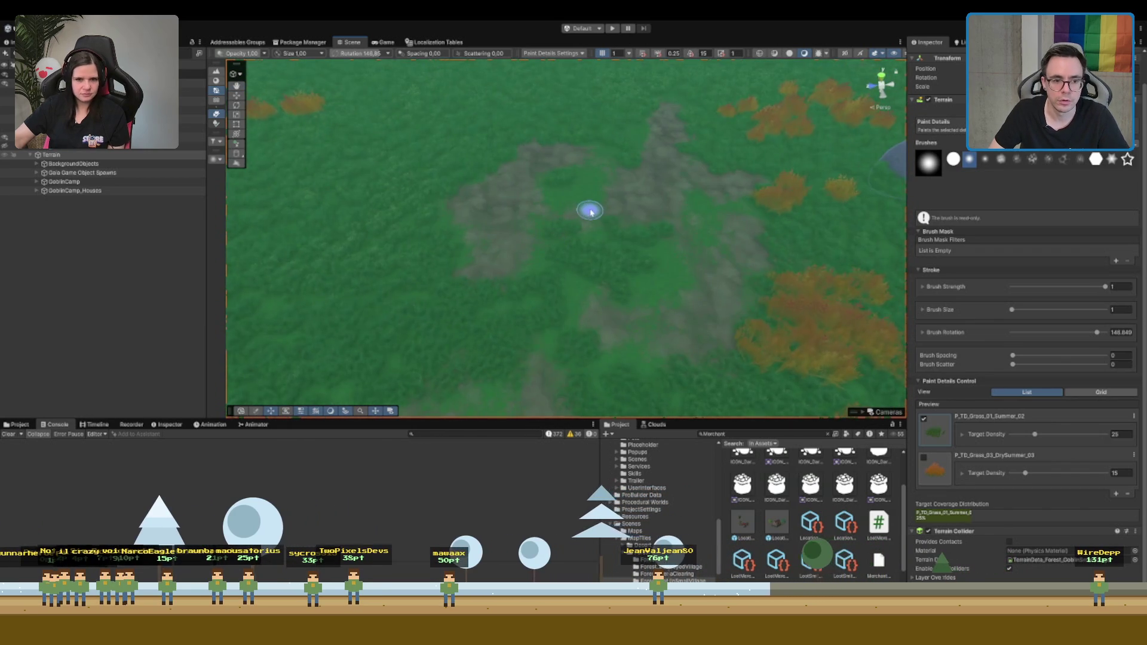
scroll(687, 316, "down", 3)
scroll(669, 251, "up", 4)
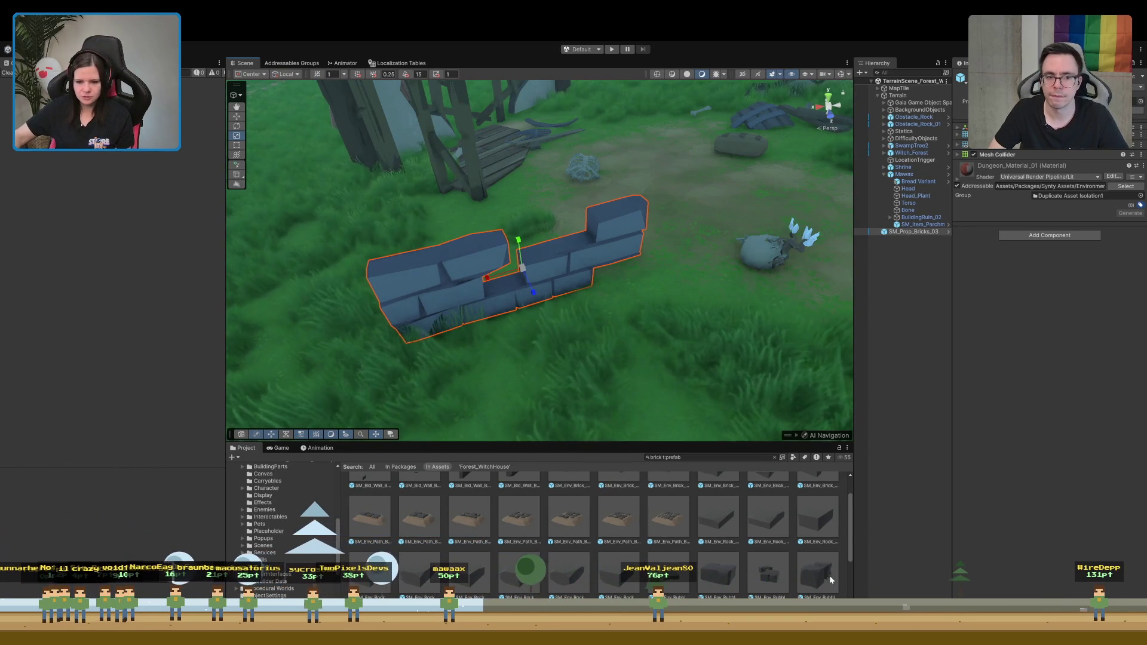
Preview the rubble brick asset and orbit around the brick wall
left_click(770, 578)
mouse_move(1063, 541)
left_mouse_down()
mouse_move(1065, 510)
mouse_move(1002, 540)
mouse_move(1073, 471)
mouse_move(1021, 584)
mouse_move(1027, 565)
left_mouse_up()
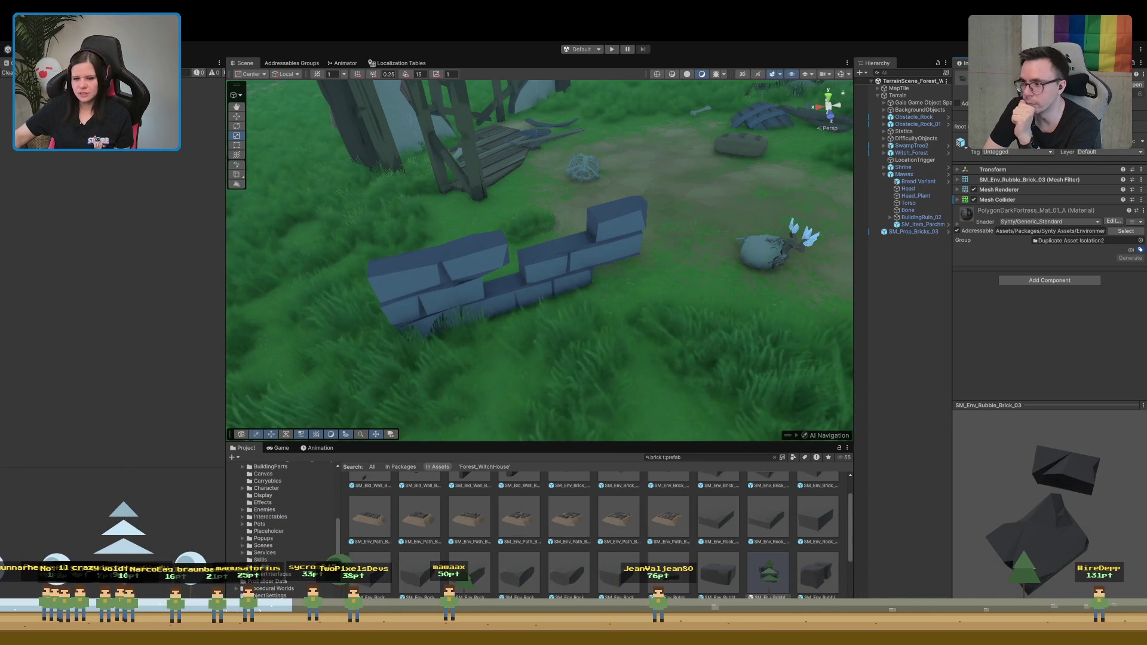
left_click_drag(717, 268, 609, 225)
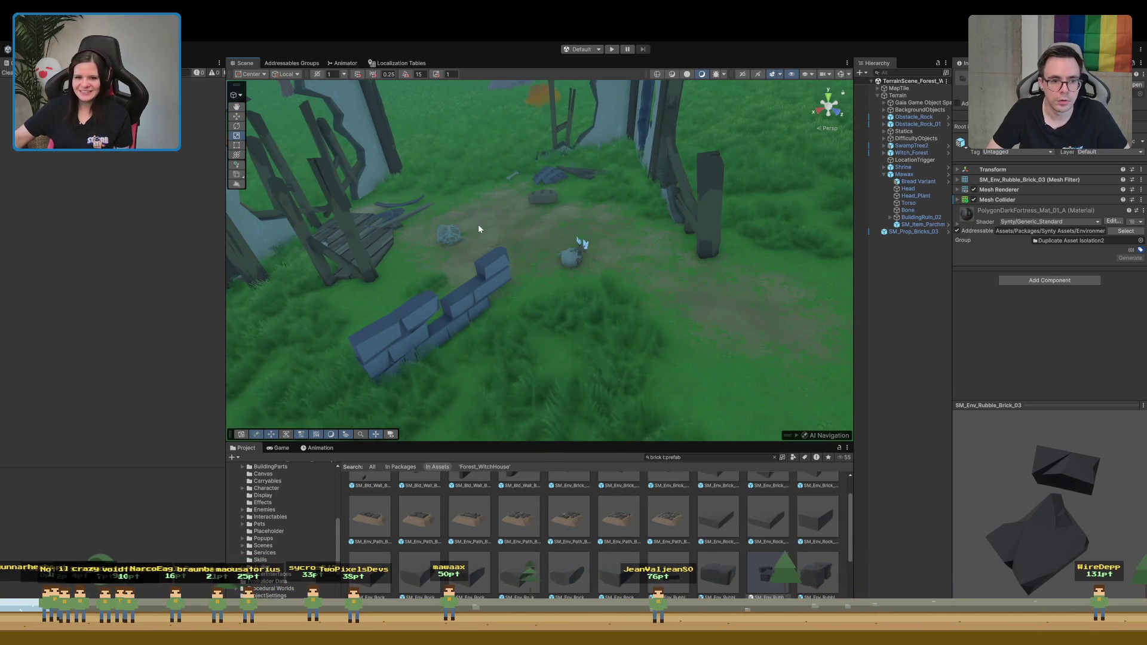
Move the SM_Prop_Bricks_03 wall piece beside the small rock
left_click(416, 337)
key("w")
left_click_drag(417, 337, 596, 209)
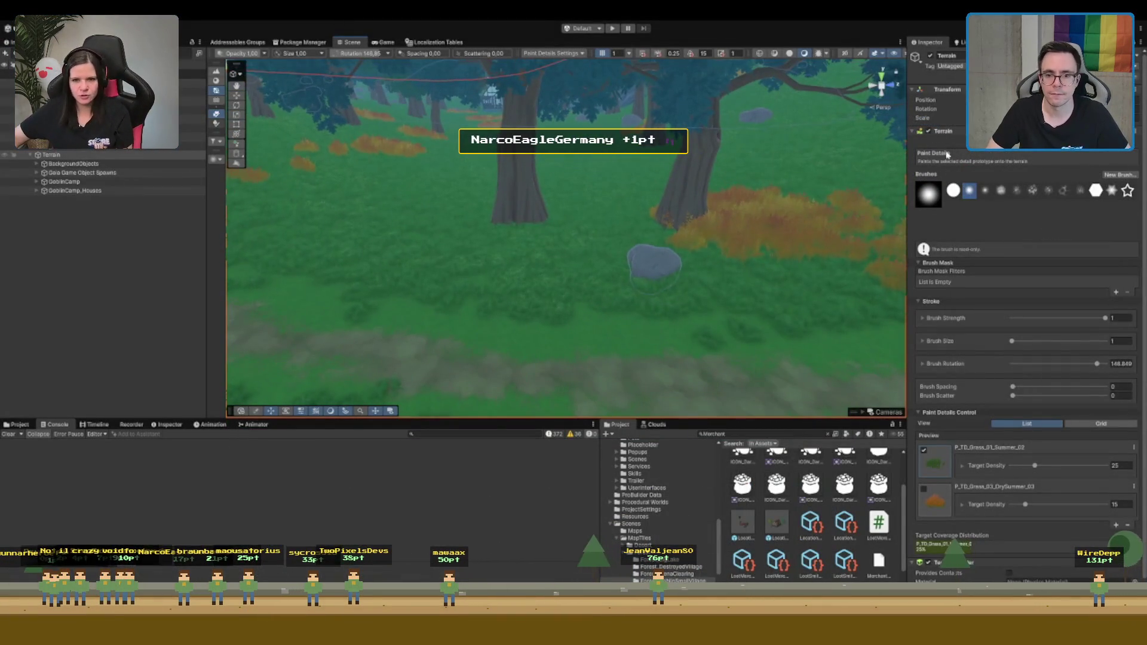
Pick a tree type in Paint Trees, then switch to Paint Details and orbit toward the trees
scroll(499, 236, "up", 3)
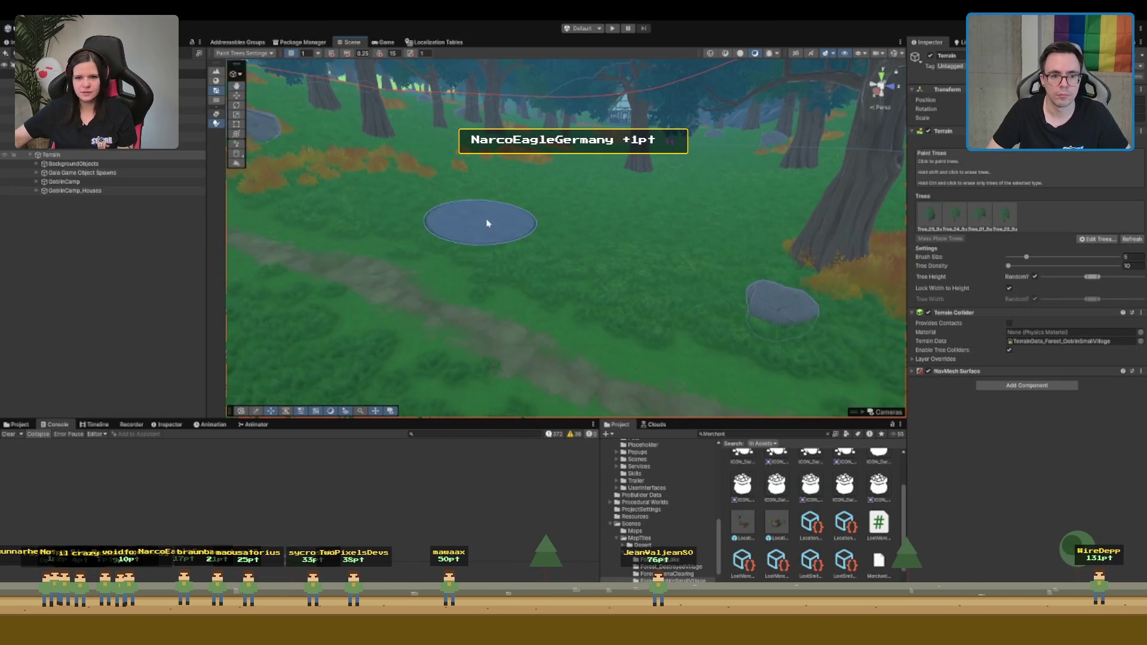
left_click(1008, 217)
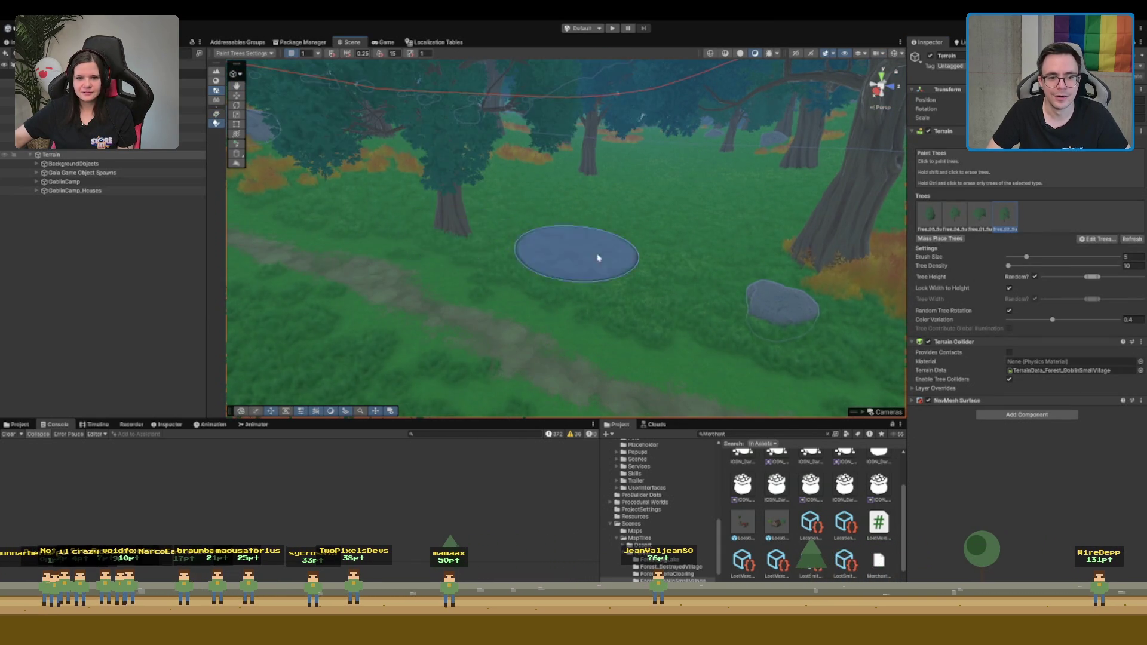
scroll(706, 292, "up", 3)
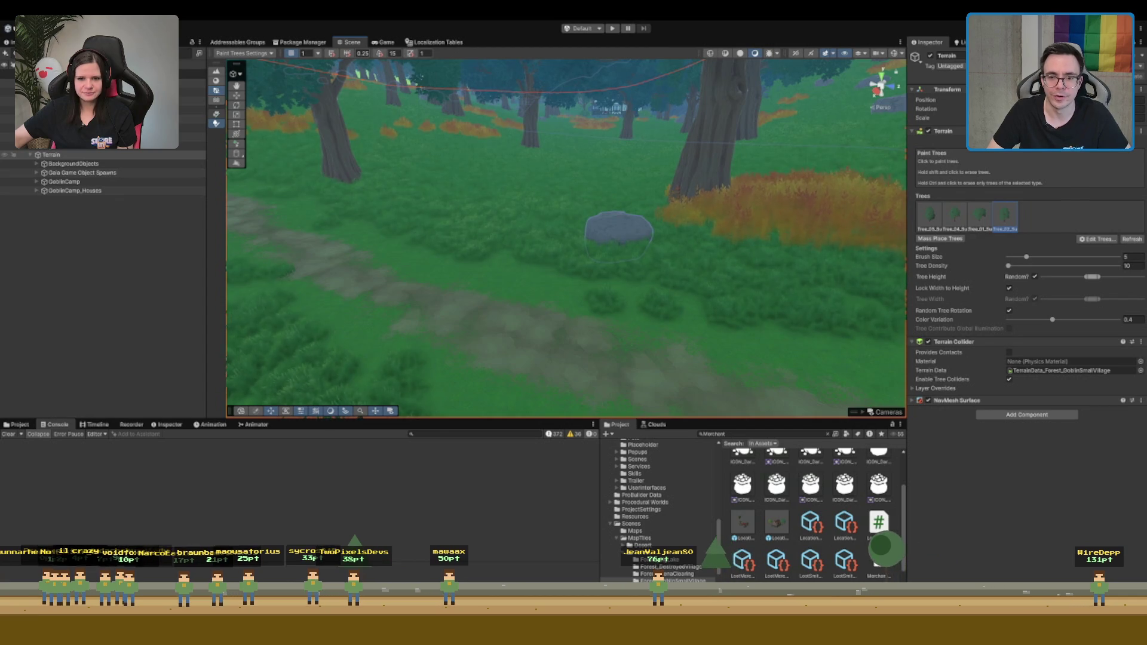
key("shift+r")
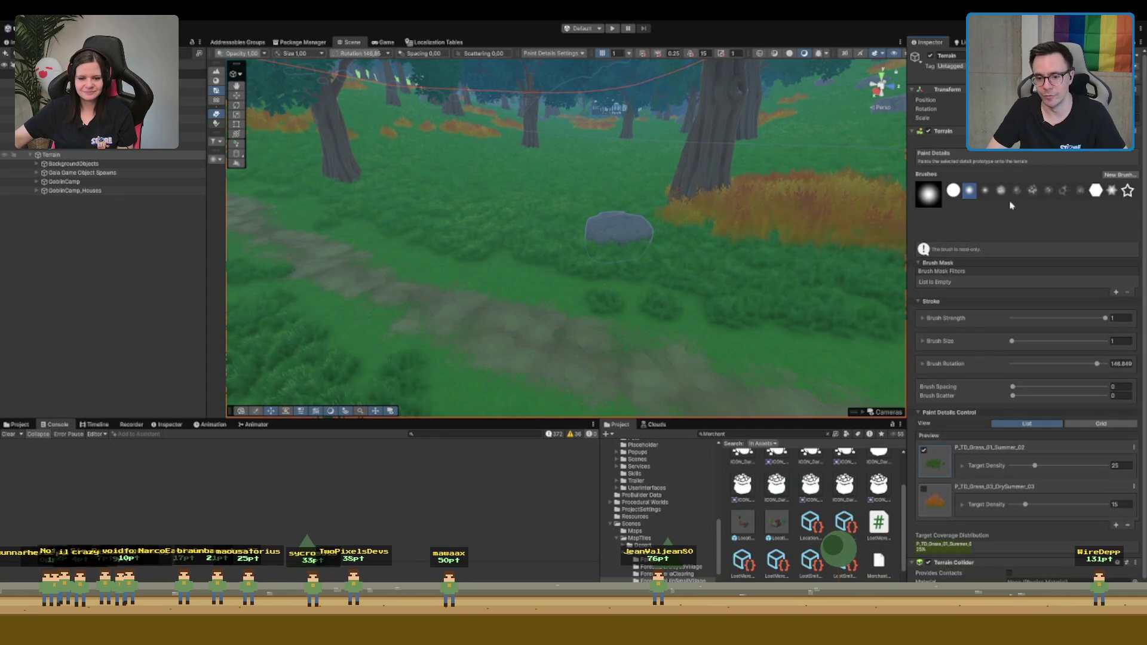
scroll(1028, 269, "down", 1)
left_click_drag(741, 205, 678, 173)
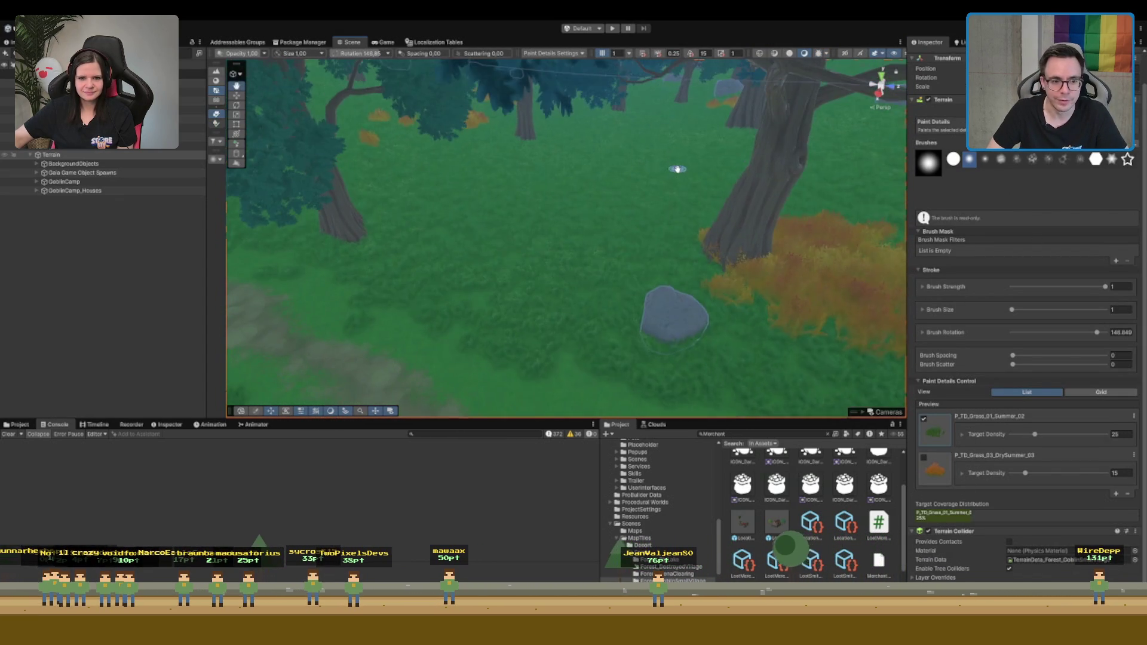
mouse_move(490, 358)
left_mouse_down()
mouse_move(397, 325)
mouse_move(464, 348)
left_mouse_up()
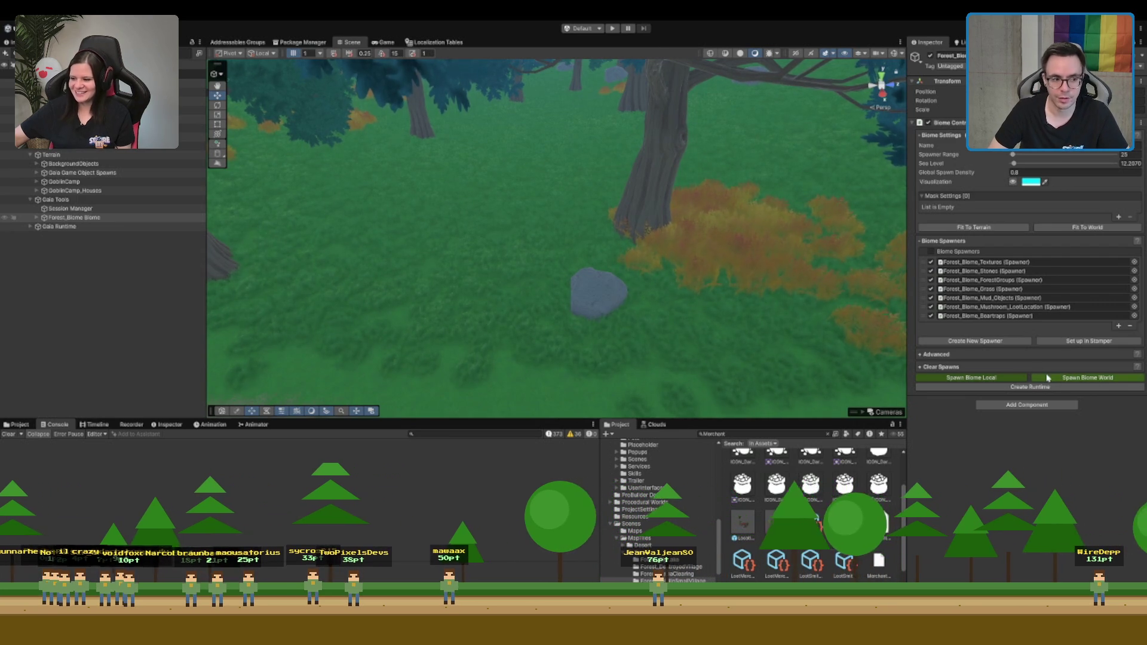
Search the Project for 'visual' and drag Forest_Tiles_Visuals into the scene
left_click(755, 433)
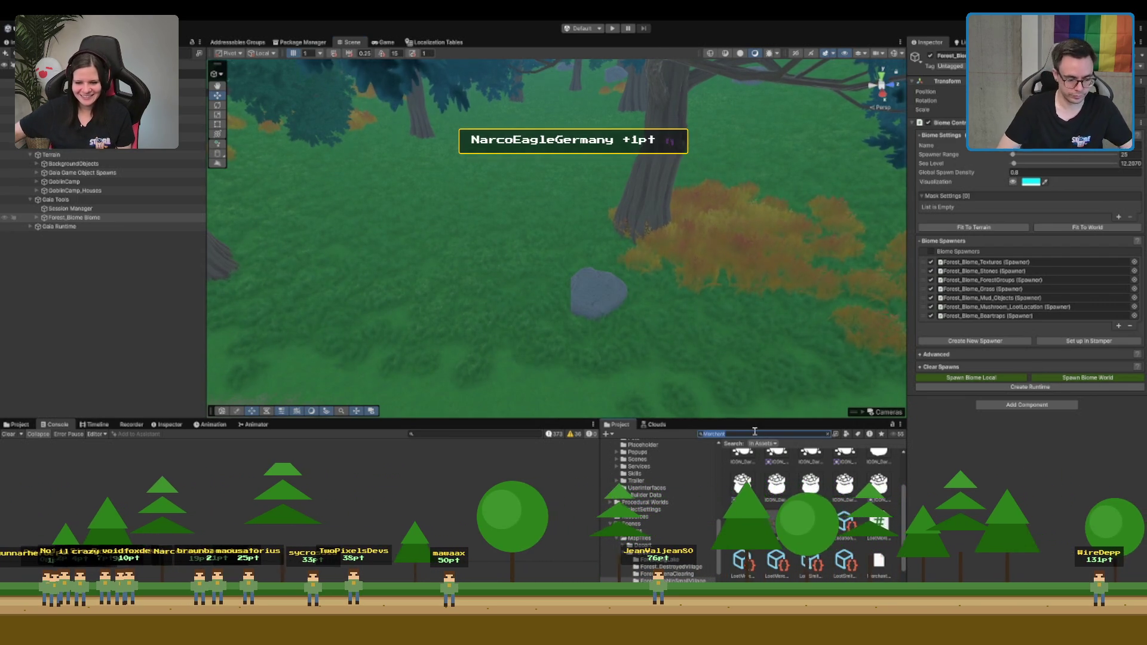
type("visual")
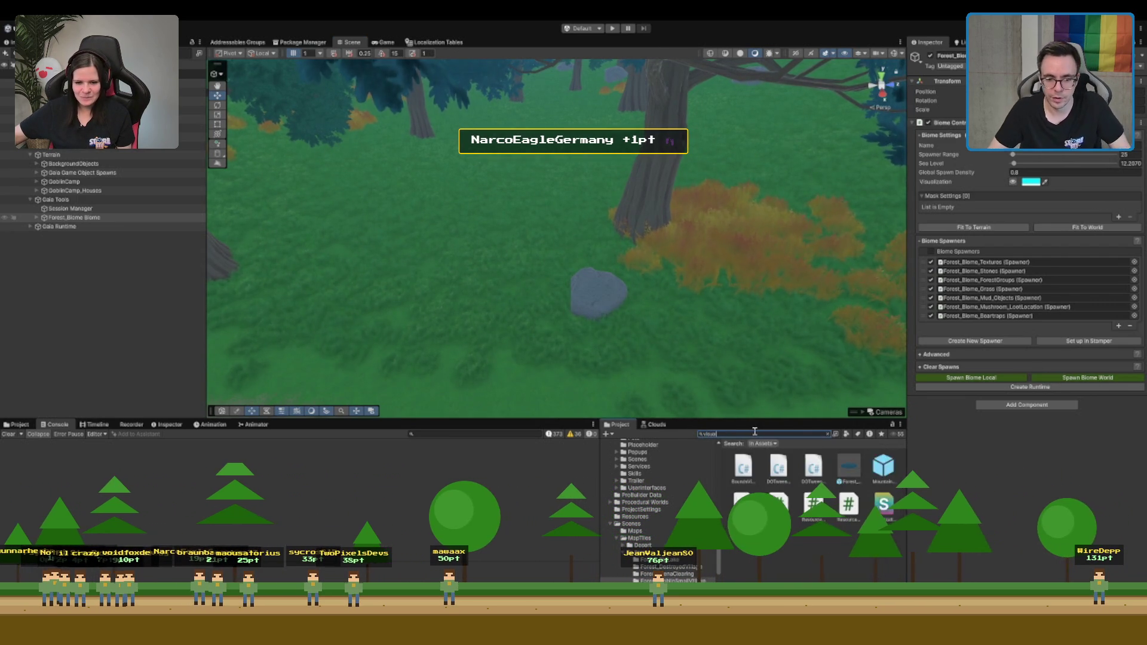
mouse_move(892, 461)
left_mouse_down()
mouse_move(294, 320)
mouse_move(555, 239)
left_mouse_up()
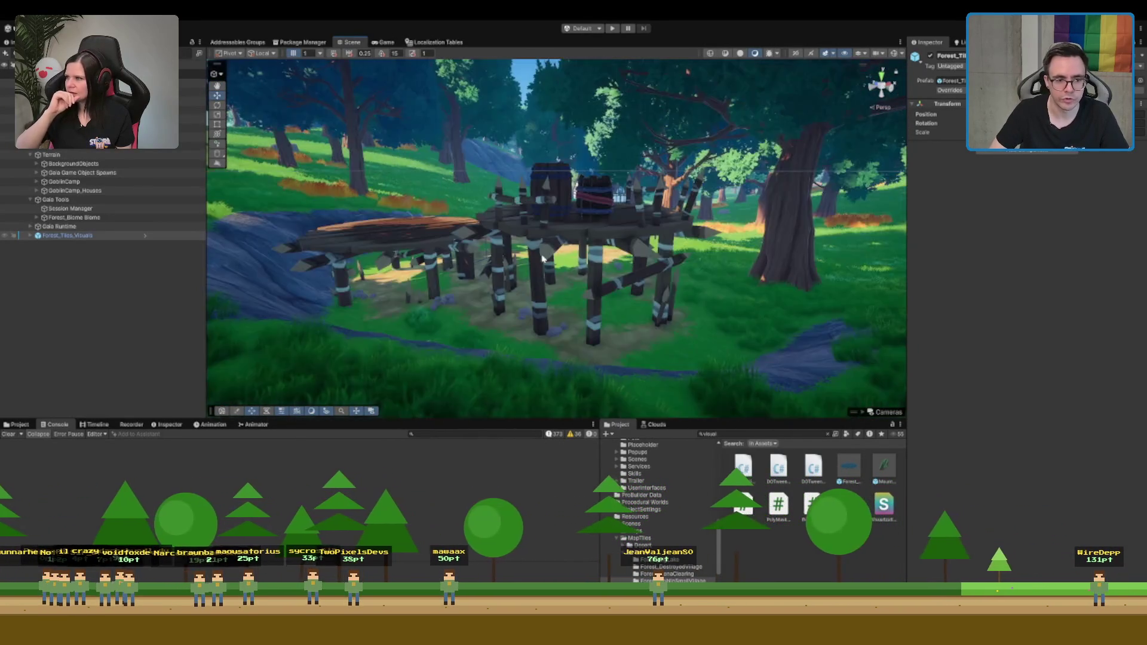
Orbit closer to the wooden platform and select the terrain for detail painting
left_click_drag(588, 233, 478, 245)
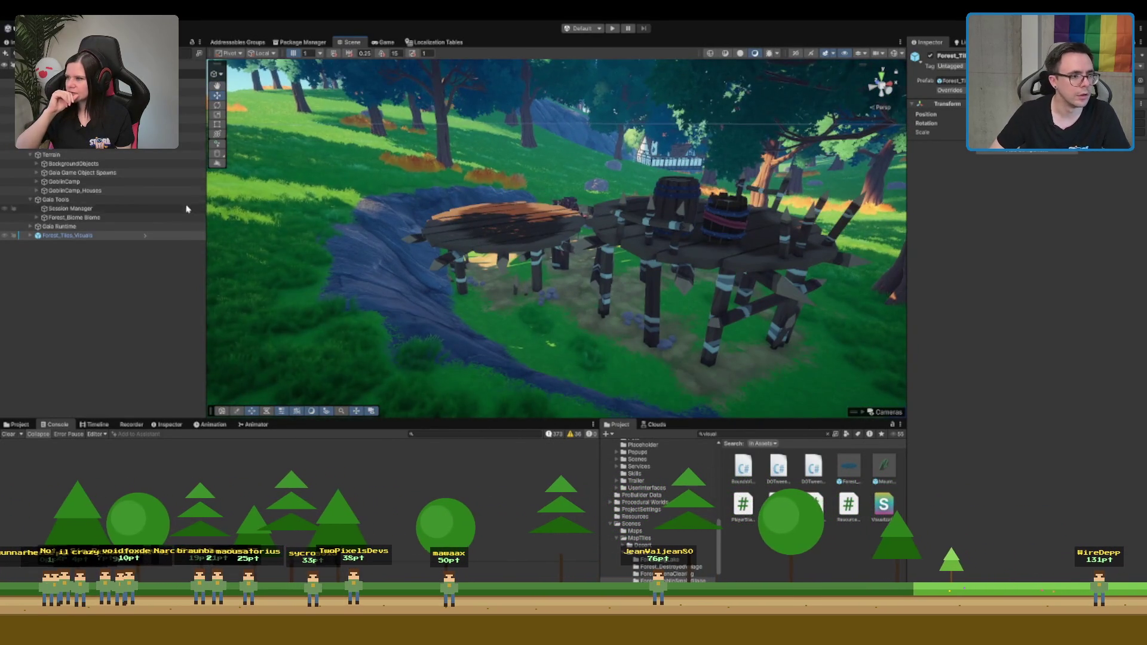
left_click(369, 199)
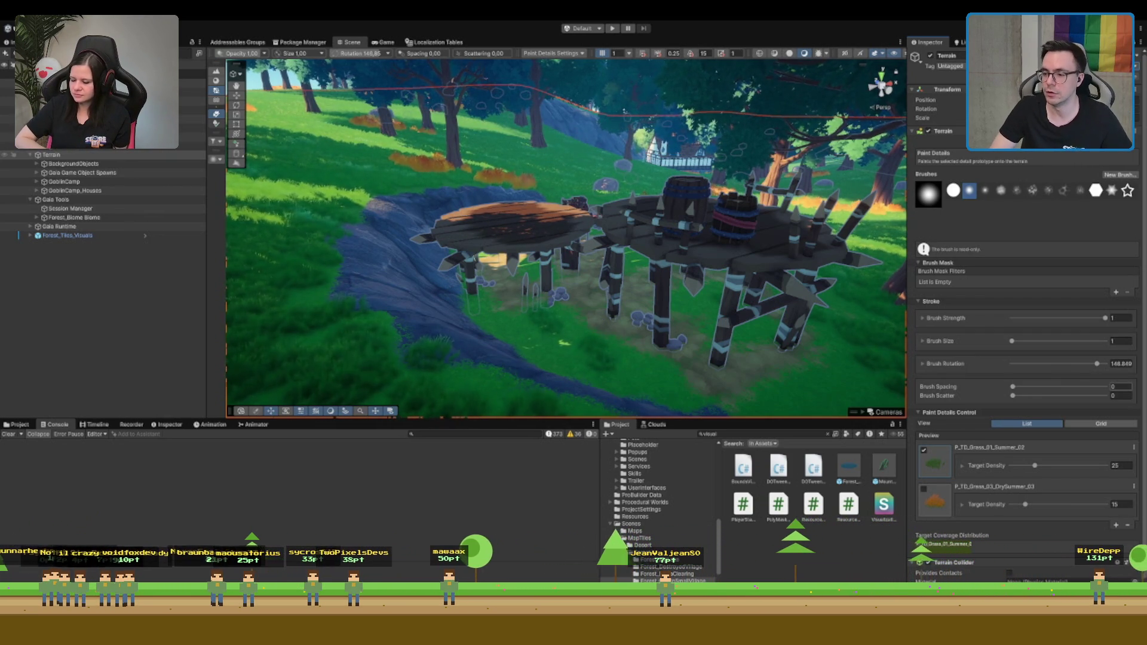
Collapse the Terrain in the Hierarchy and select Gaia Tools to show its Scene ReadMe
scroll(642, 305, "up", 5)
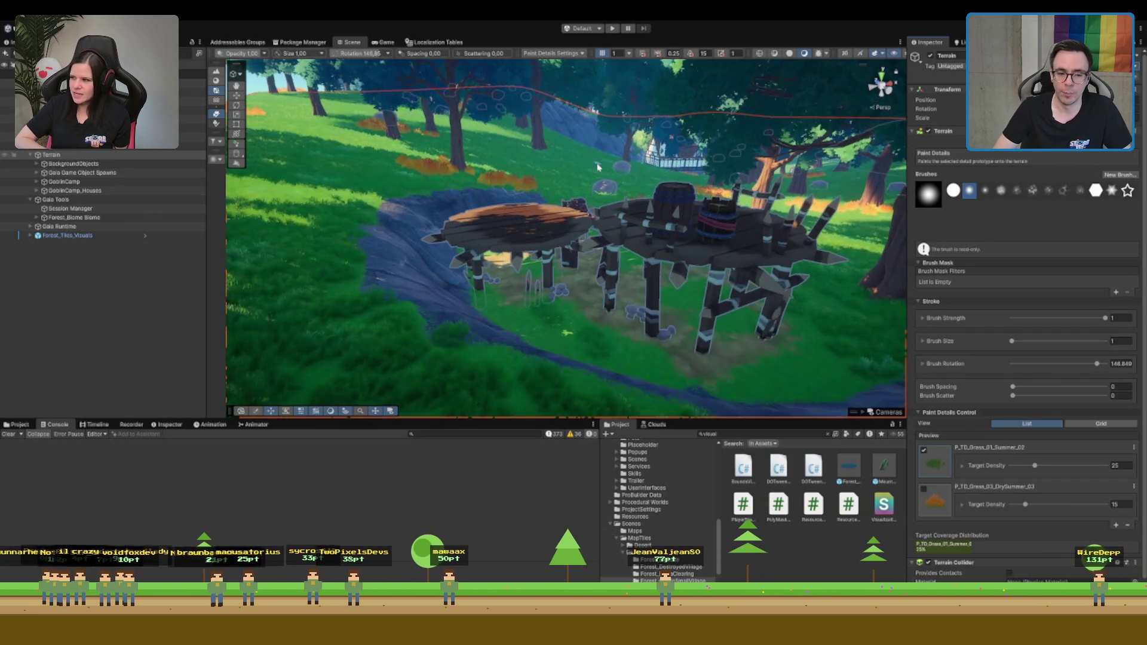
scroll(645, 223, "up", 5)
scroll(645, 223, "down", 5)
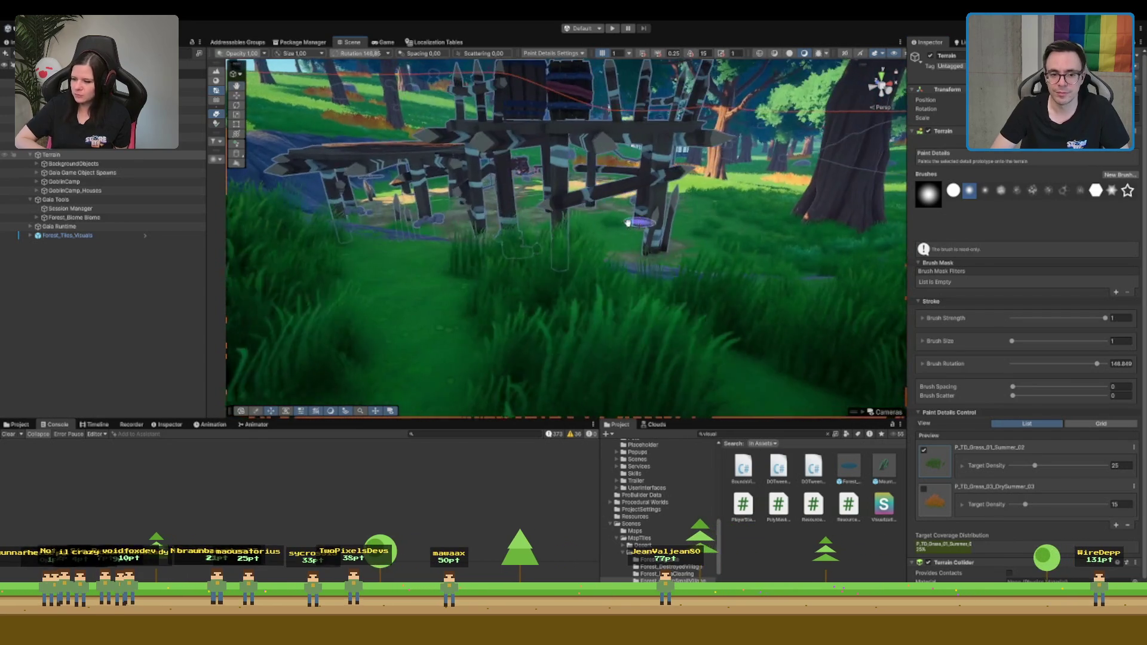
scroll(592, 240, "up", 3)
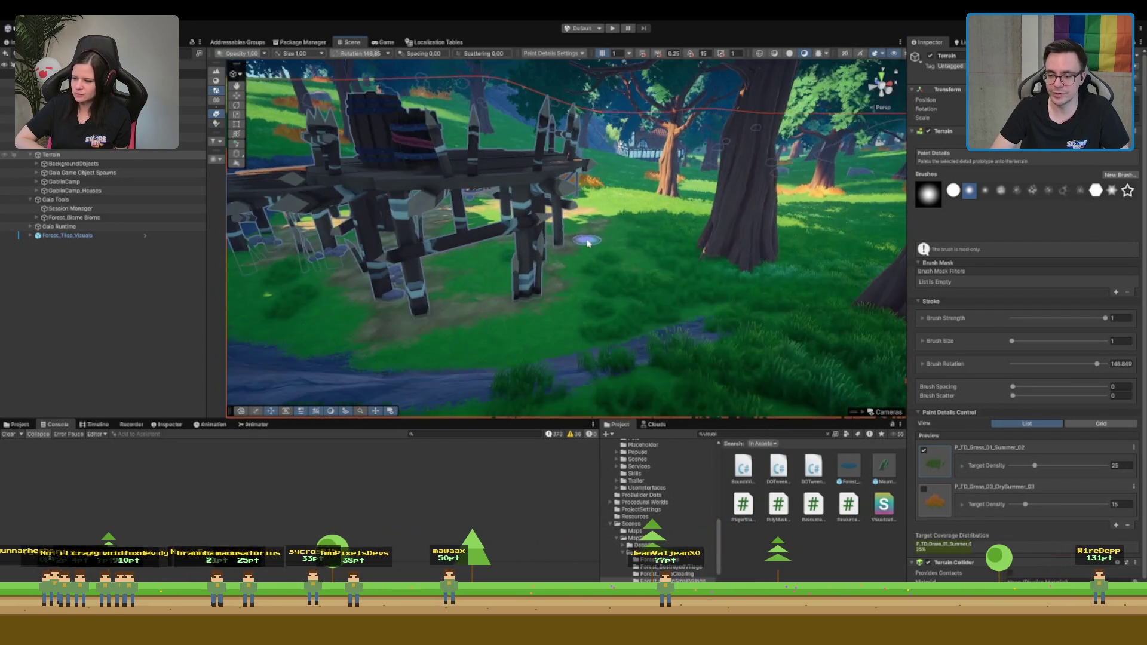
scroll(599, 238, "down", 2)
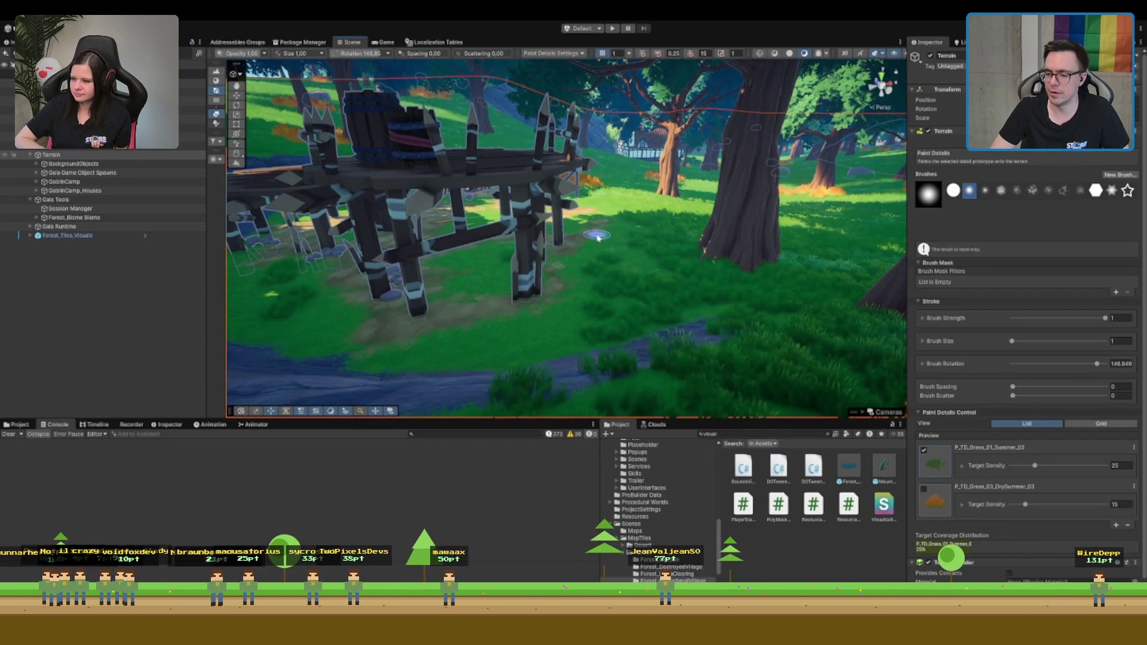
scroll(603, 242, "down", 1)
scroll(603, 242, "up", 2)
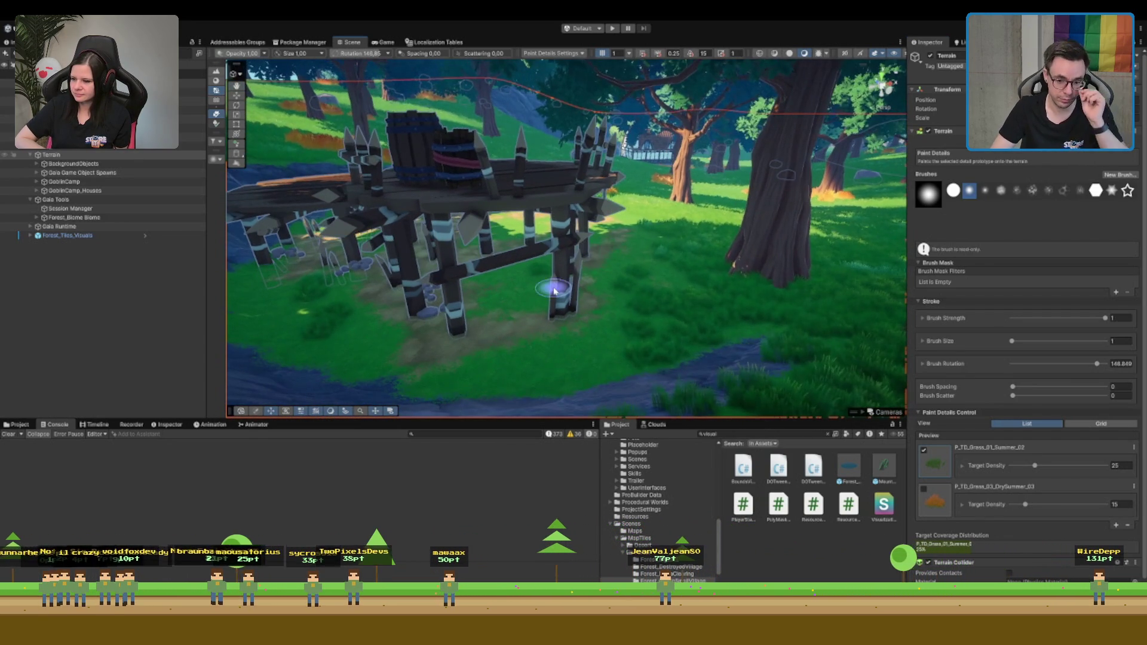
left_click(97, 156)
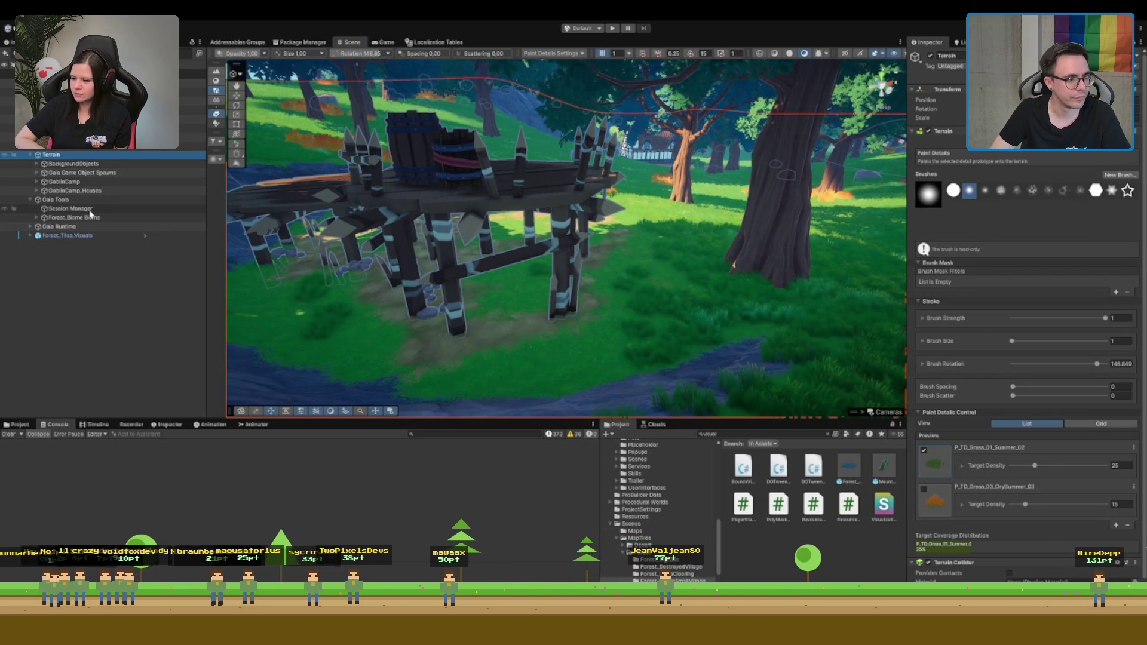
key("Left")
key("Down")
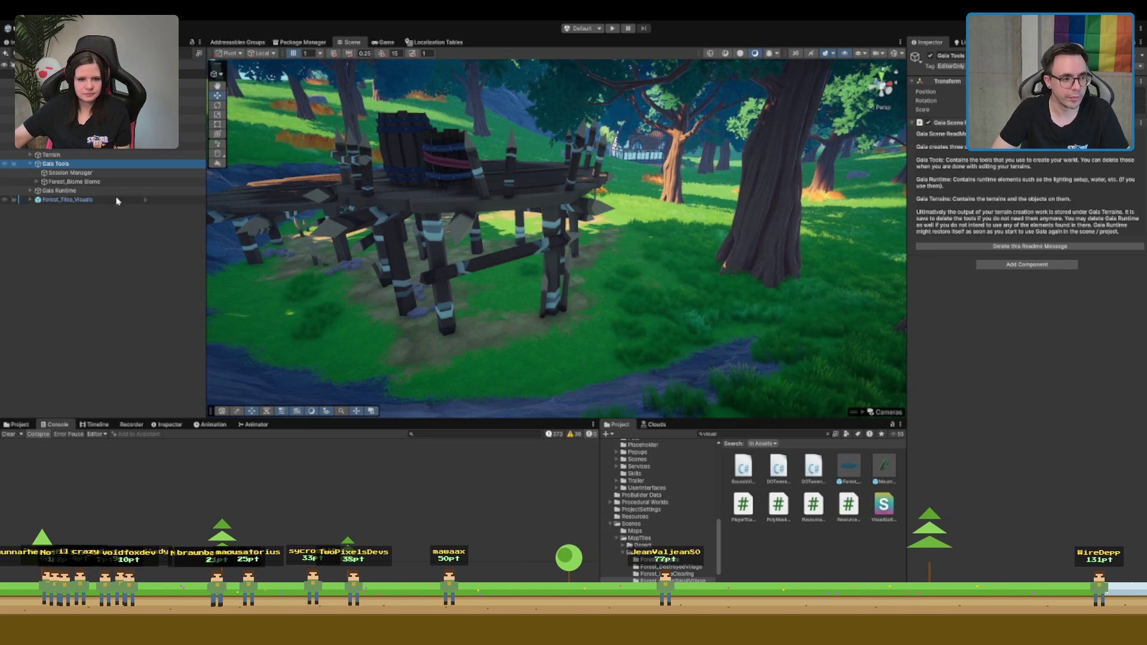
Expand Forest_Biome Biome, check its Textures and Stones spawners, then reselect the biome
key("f")
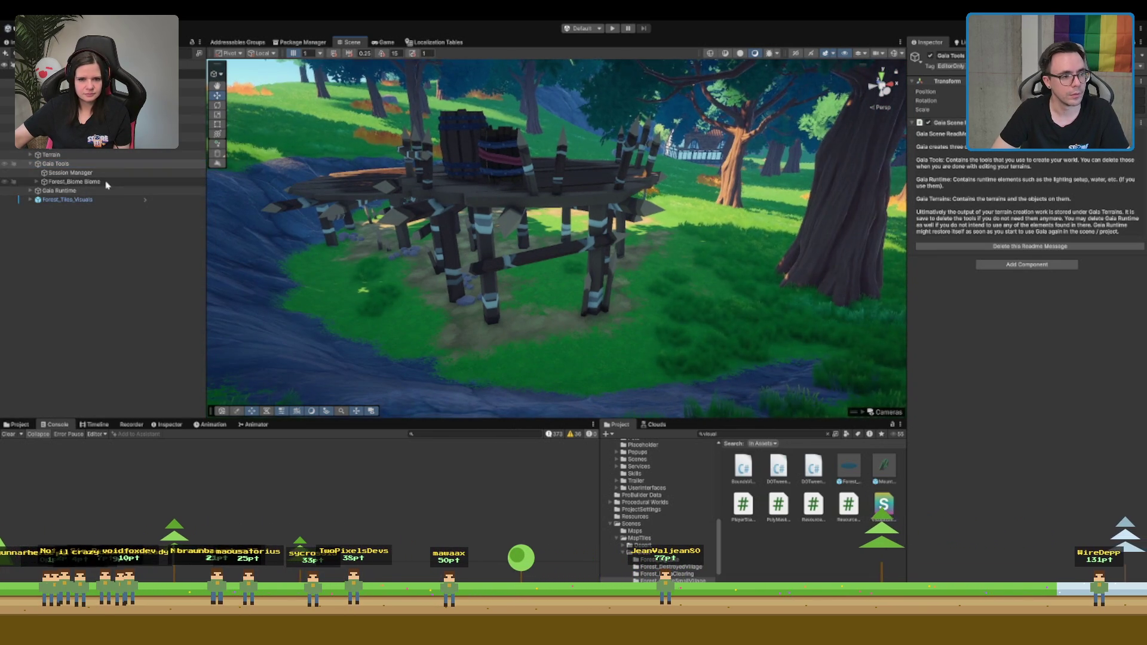
left_click(115, 181)
key("Right")
left_click(111, 191)
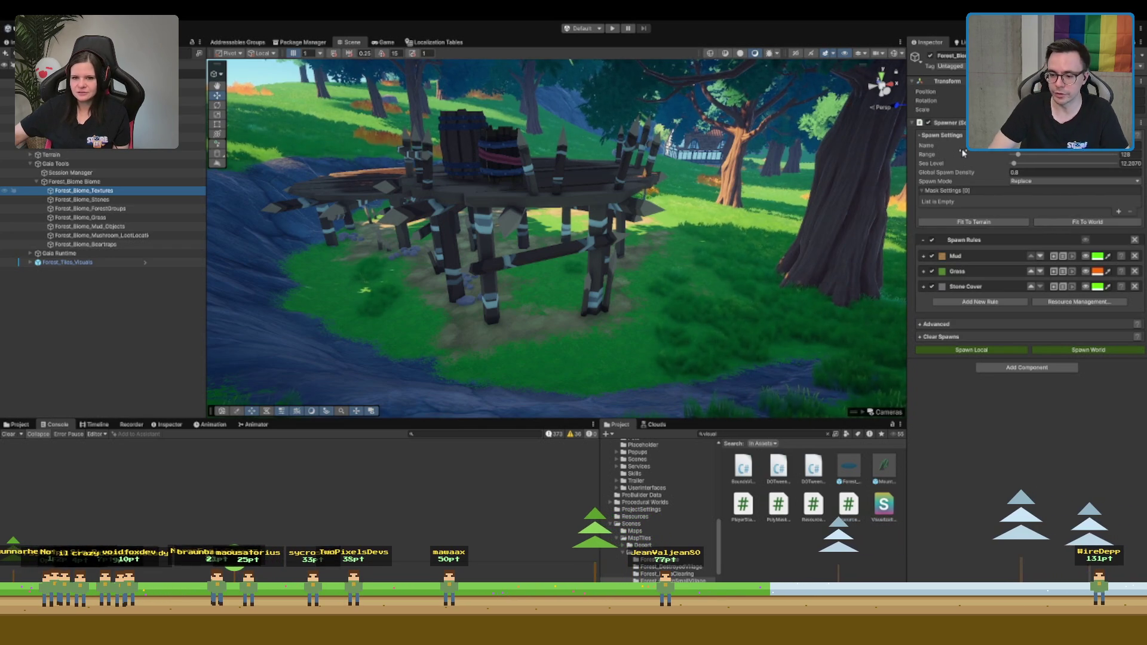
left_click(126, 200)
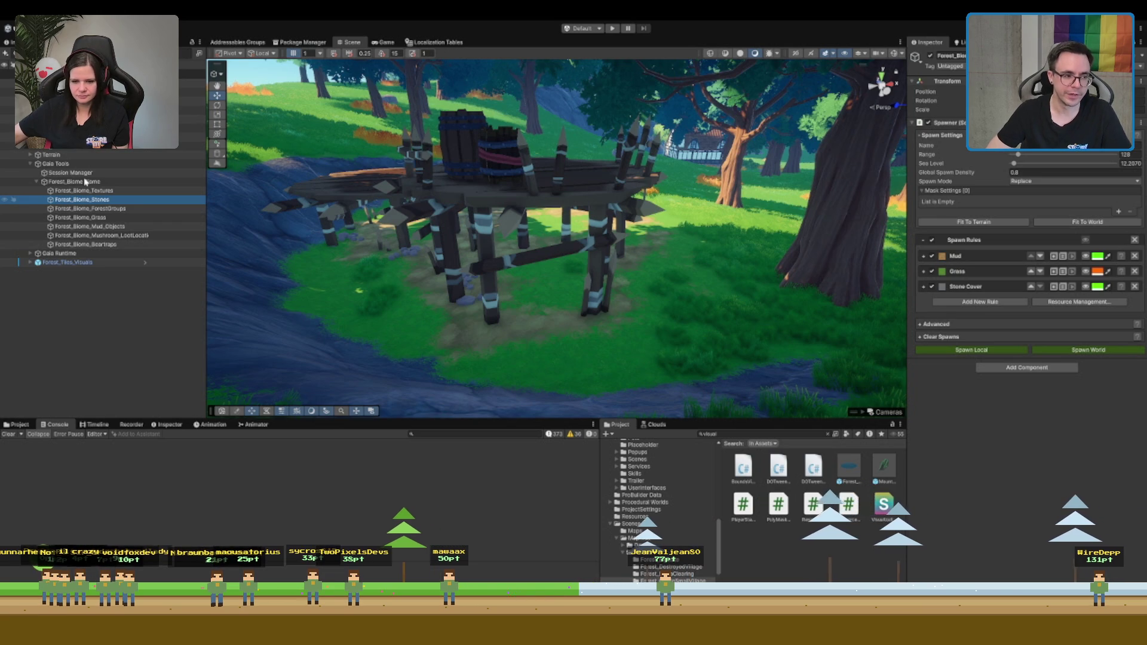
left_click(86, 182)
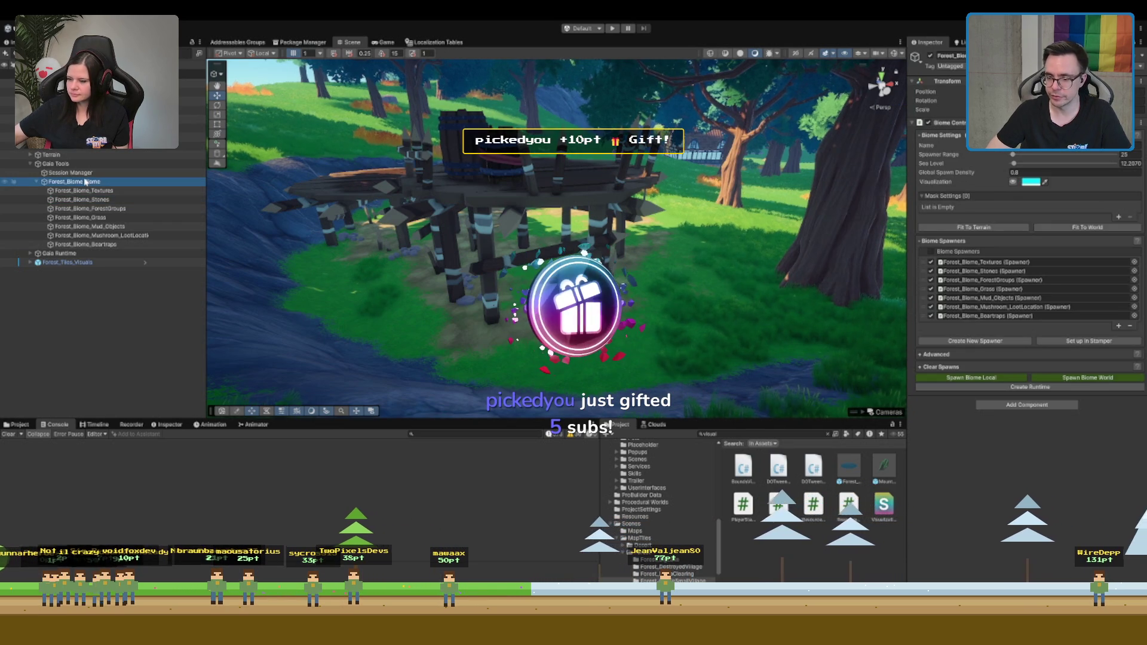
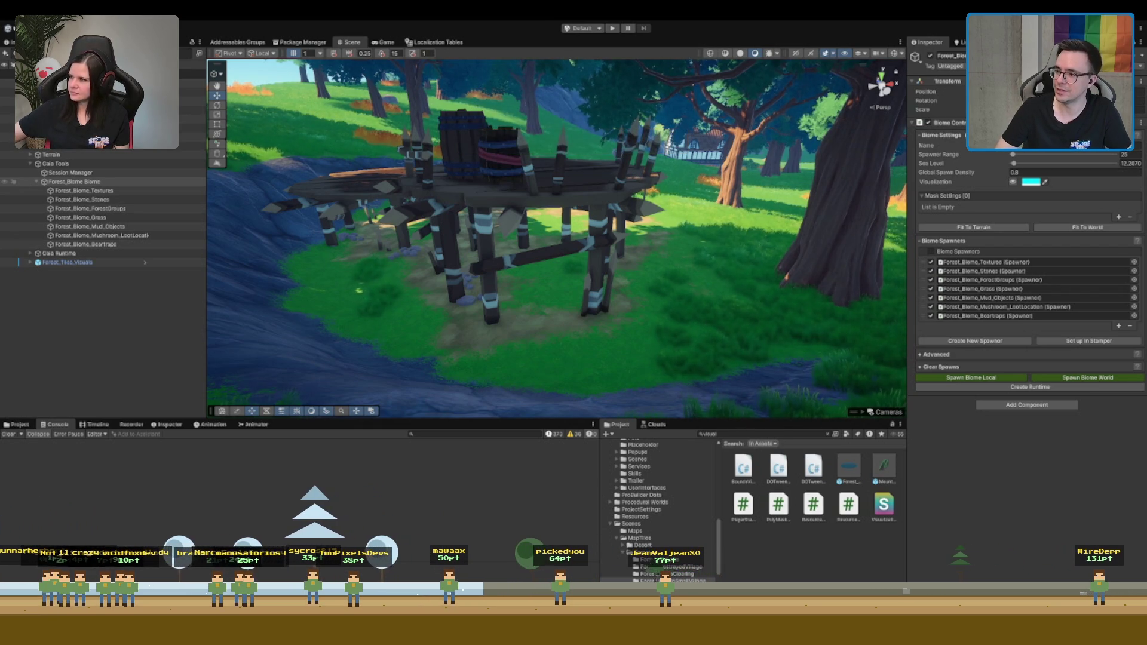
Run Clear Spawns on Forest_Biome to remove all spawned objects, then select the Terrain
double_click(74, 181)
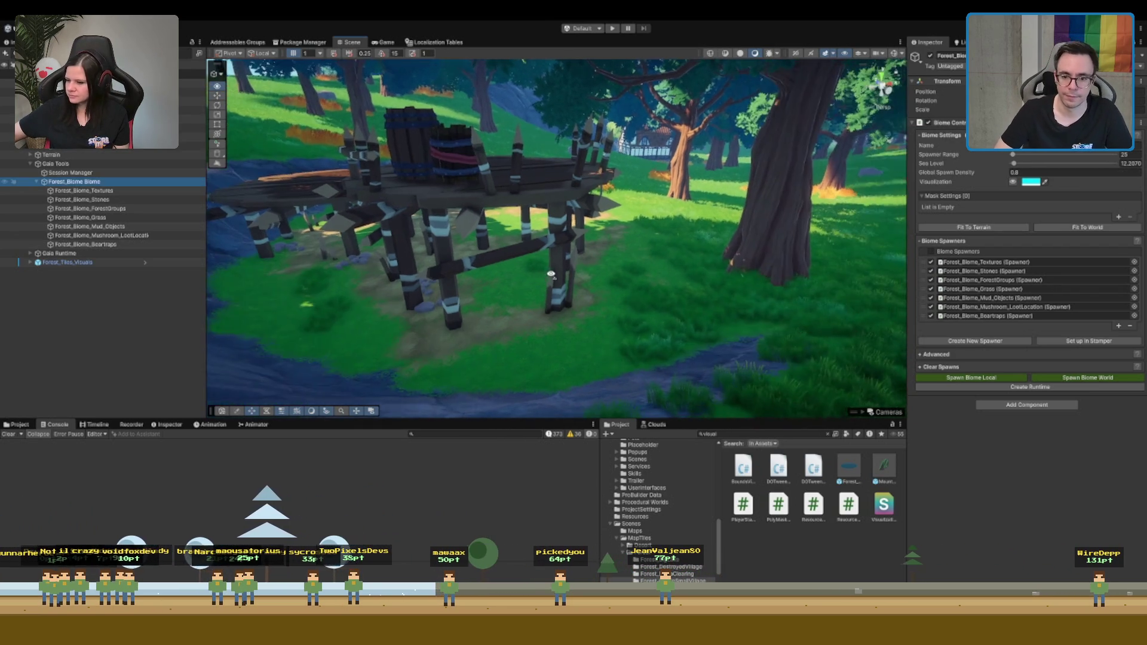
left_click(954, 368)
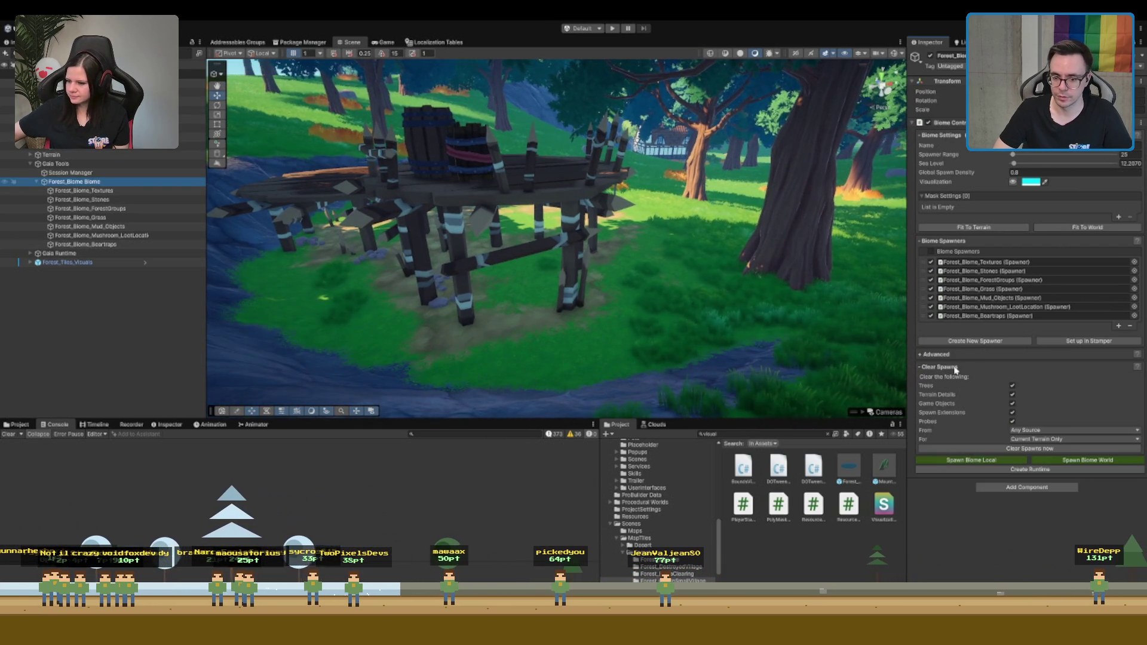
left_click(1020, 449)
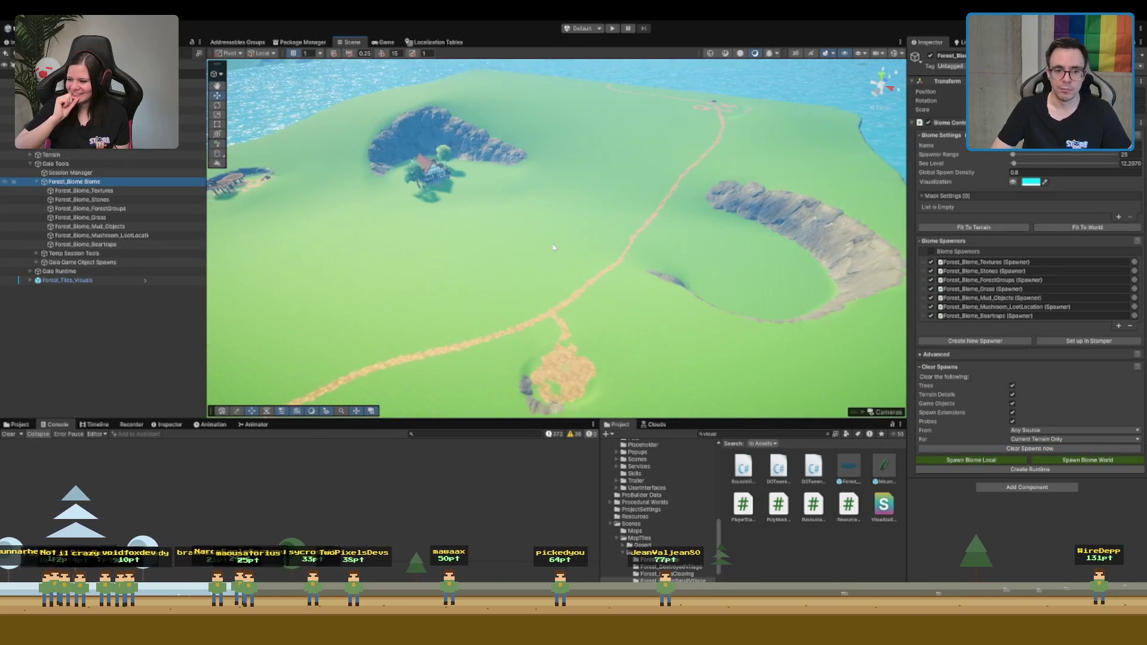
left_click(562, 235)
mouse_move(562, 235)
left_mouse_down()
mouse_move(284, 248)
mouse_move(683, 251)
mouse_move(651, 194)
mouse_move(599, 289)
mouse_move(578, 253)
left_mouse_up()
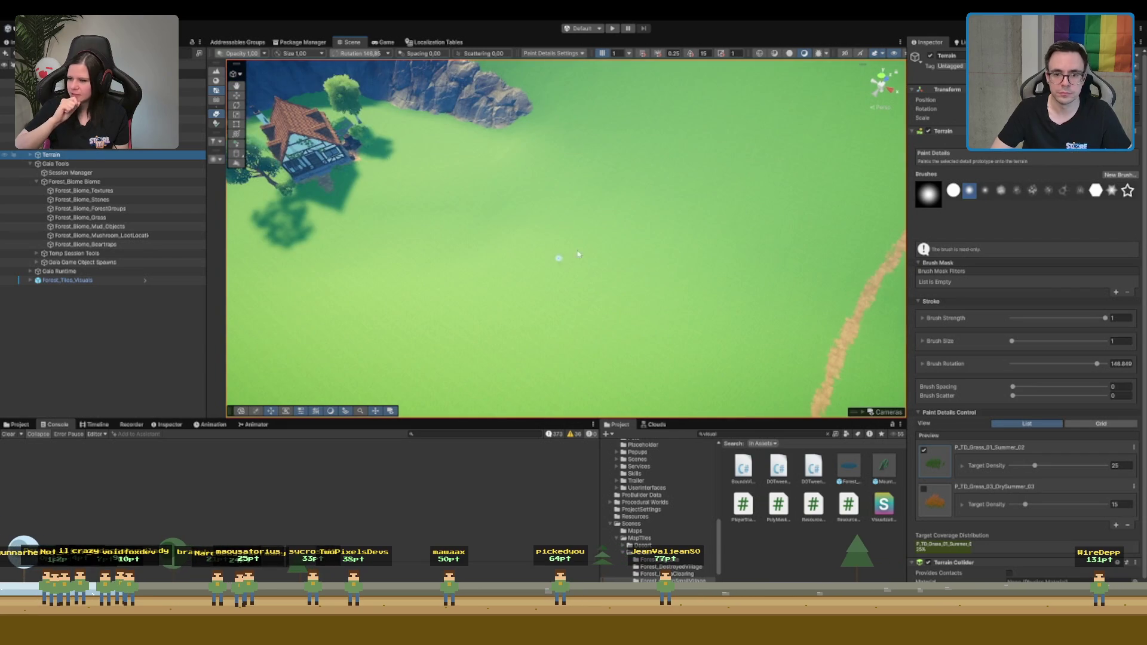
Paint a new mud path stroke across the bare terrain, then return to the Move tool
left_click(1026, 152)
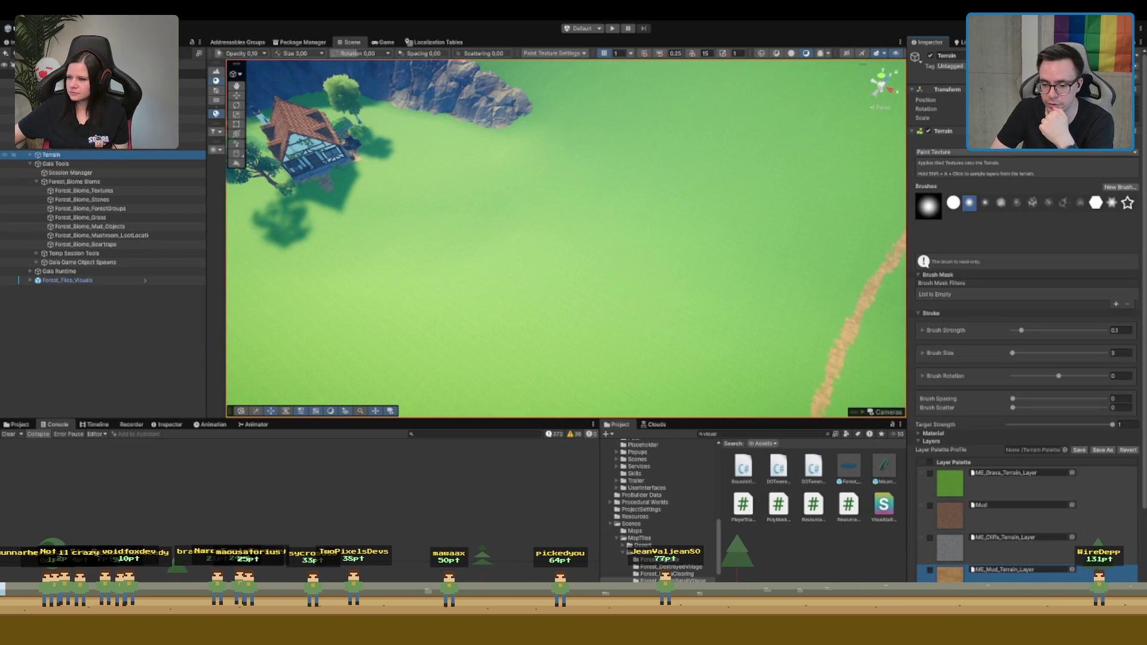
mouse_move(387, 199)
left_mouse_down()
mouse_move(522, 217)
mouse_move(773, 181)
mouse_move(699, 185)
mouse_move(596, 297)
mouse_move(724, 286)
mouse_move(821, 242)
mouse_move(686, 249)
mouse_move(484, 292)
left_mouse_up()
mouse_move(406, 326)
left_mouse_down()
mouse_move(478, 310)
mouse_move(548, 271)
mouse_move(741, 241)
mouse_move(773, 220)
left_mouse_up()
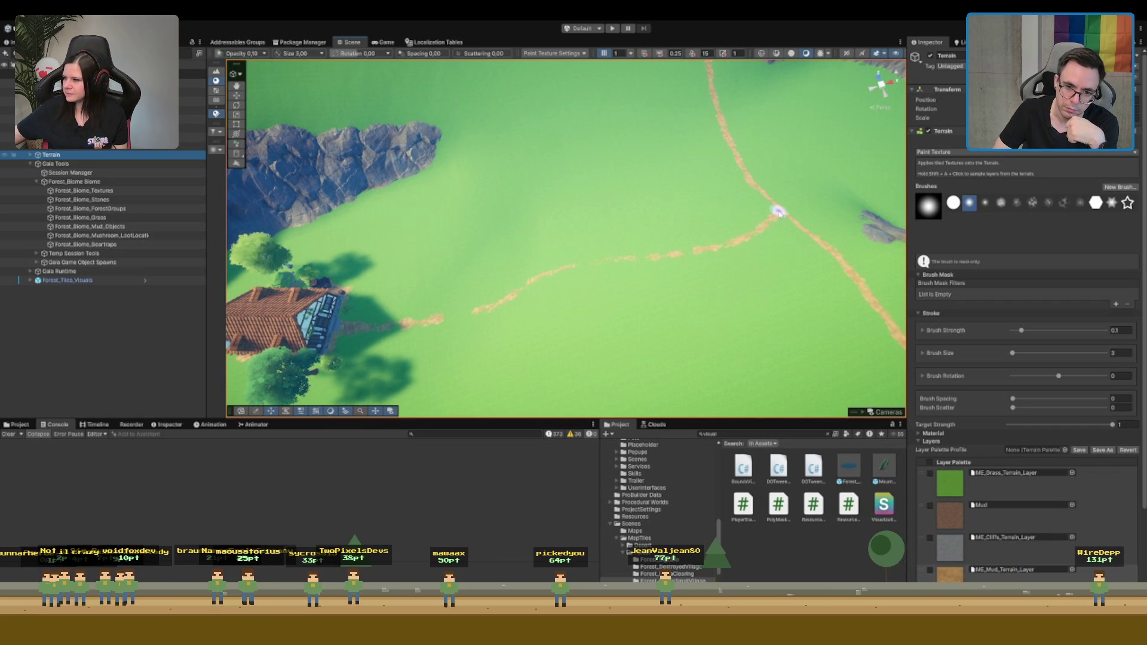
left_click_drag(646, 261, 445, 228)
mouse_move(613, 146)
left_mouse_down()
mouse_move(716, 182)
mouse_move(709, 243)
mouse_move(579, 161)
mouse_move(710, 248)
mouse_move(532, 306)
left_mouse_up()
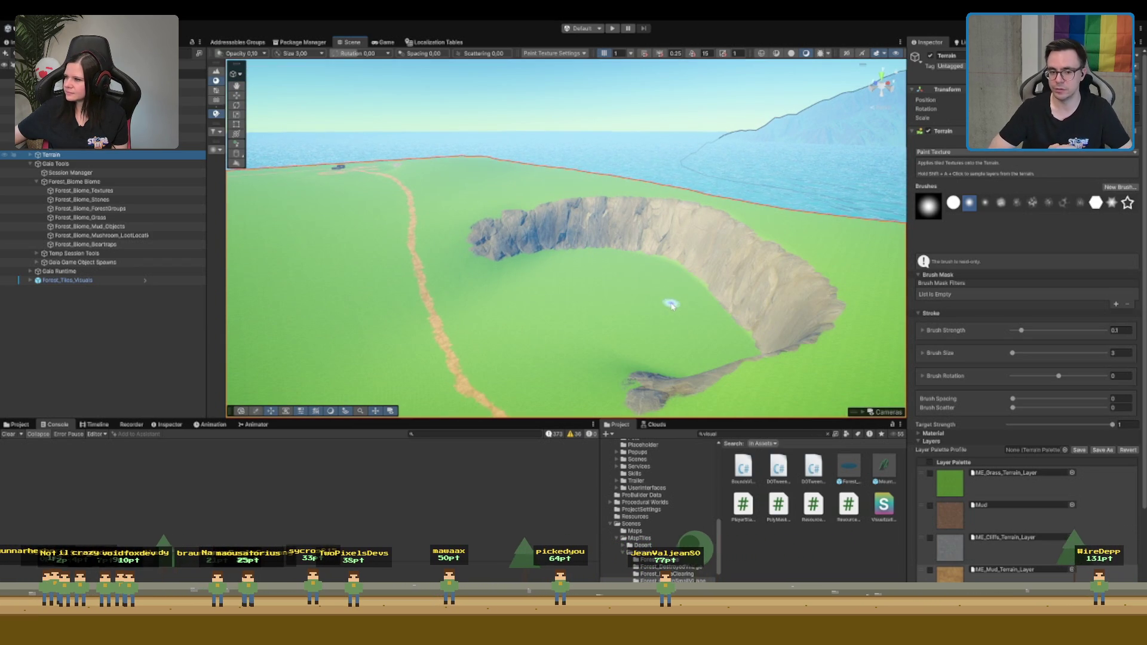
mouse_move(672, 306)
left_mouse_down()
mouse_move(671, 328)
mouse_move(796, 190)
mouse_move(683, 251)
mouse_move(639, 239)
mouse_move(579, 179)
mouse_move(594, 256)
mouse_move(646, 235)
mouse_move(456, 231)
mouse_move(448, 197)
mouse_move(586, 322)
left_mouse_up()
key("w")
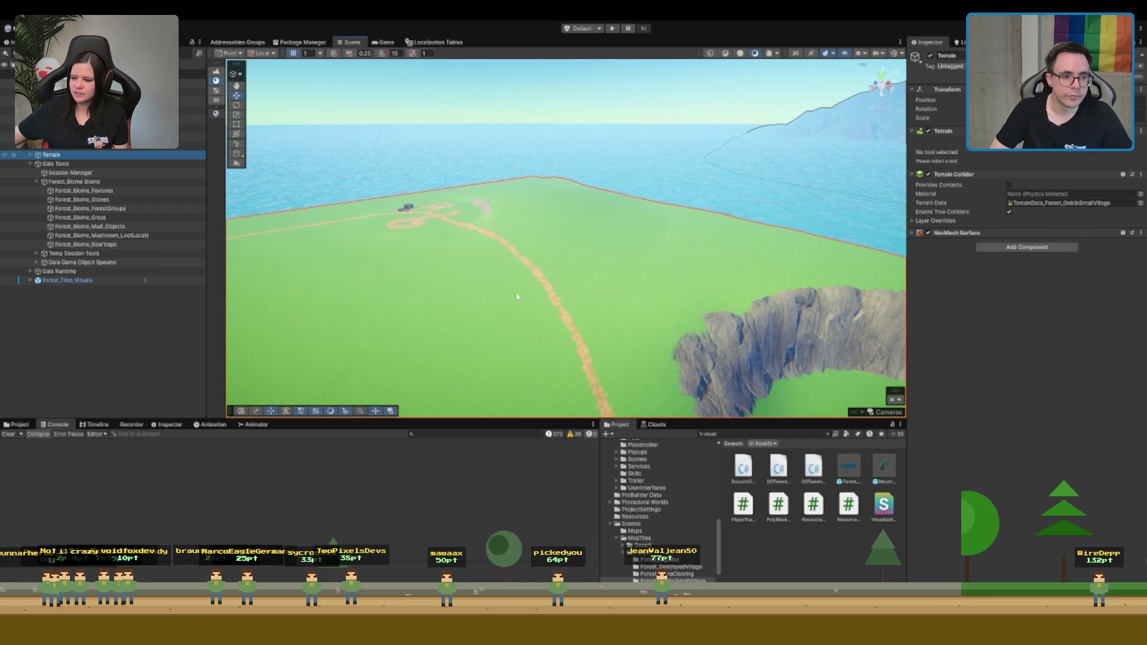
Try placing the junction loot location's decoration house prefab mid-field, then undo it
left_click(406, 207)
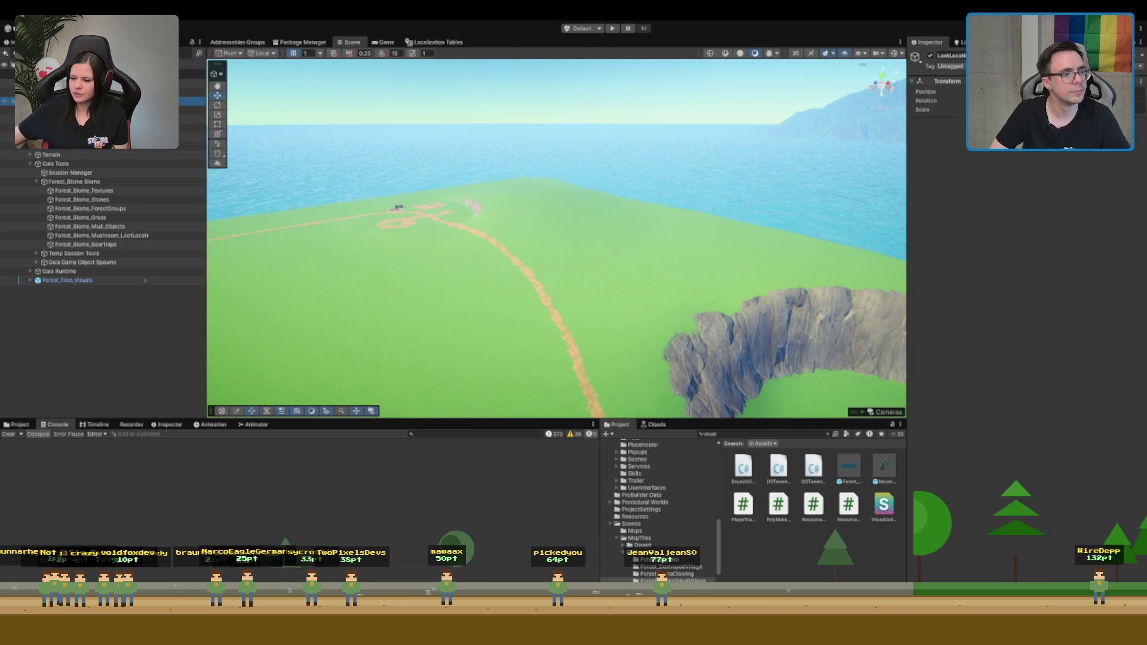
left_click(424, 203)
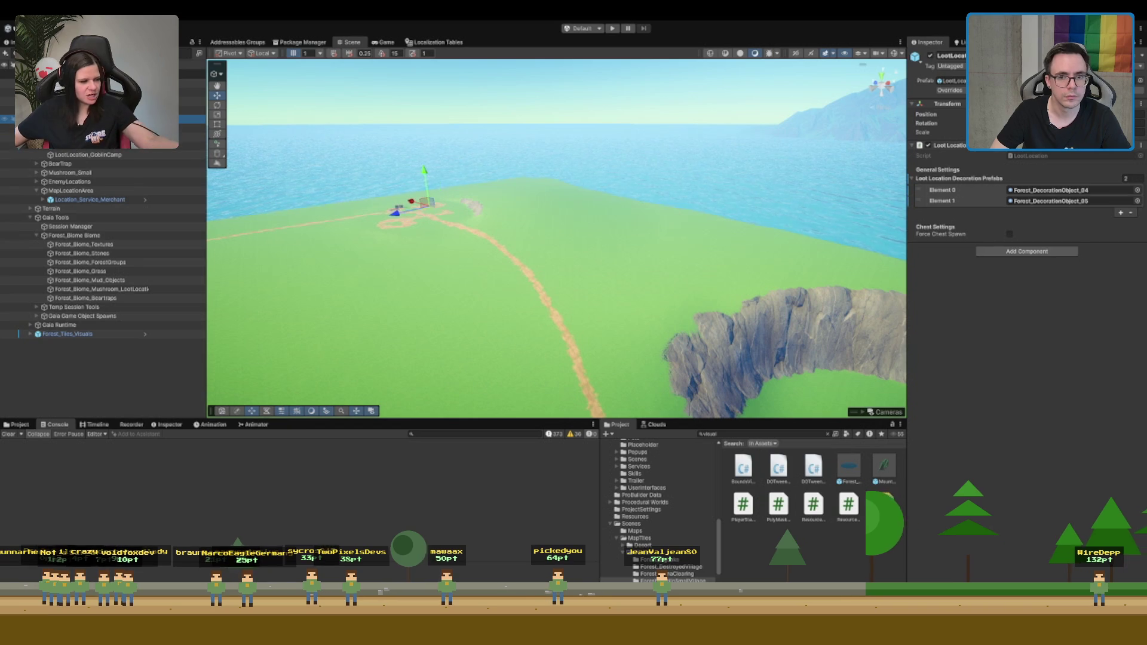
left_click(1085, 191)
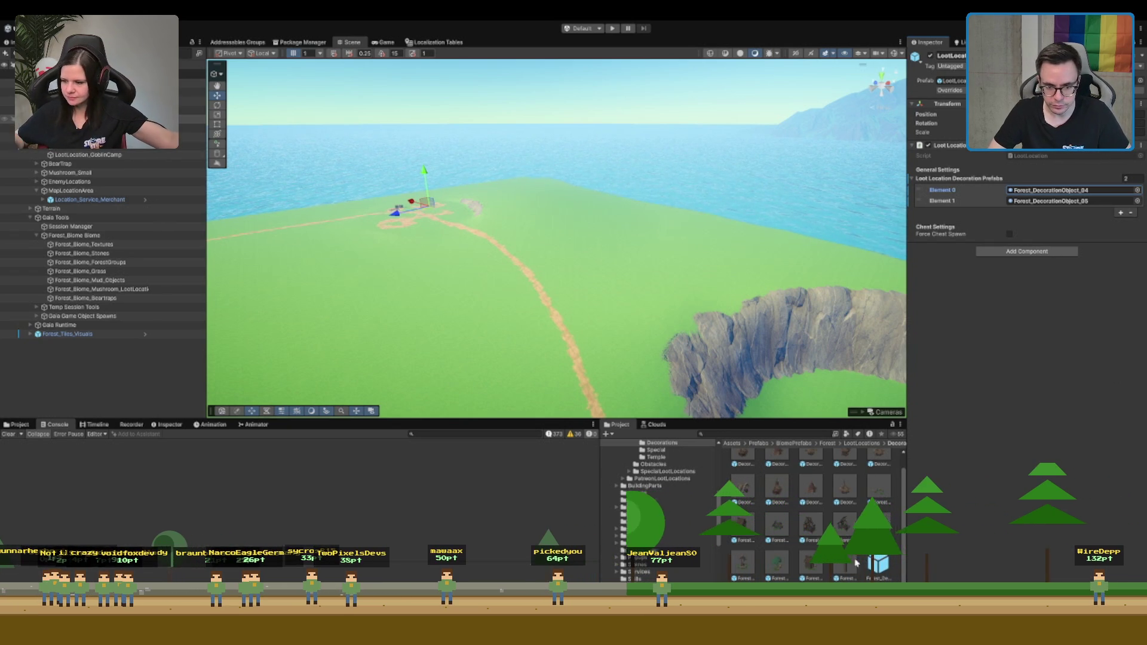
left_click(1027, 190)
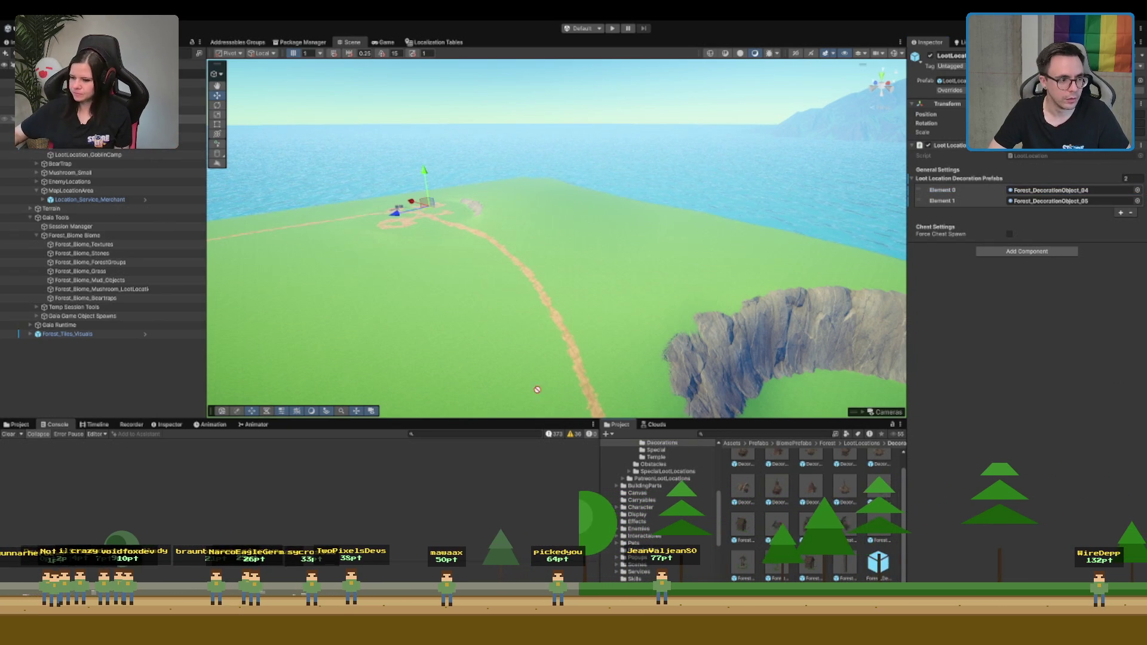
left_click_drag(878, 564, 555, 227)
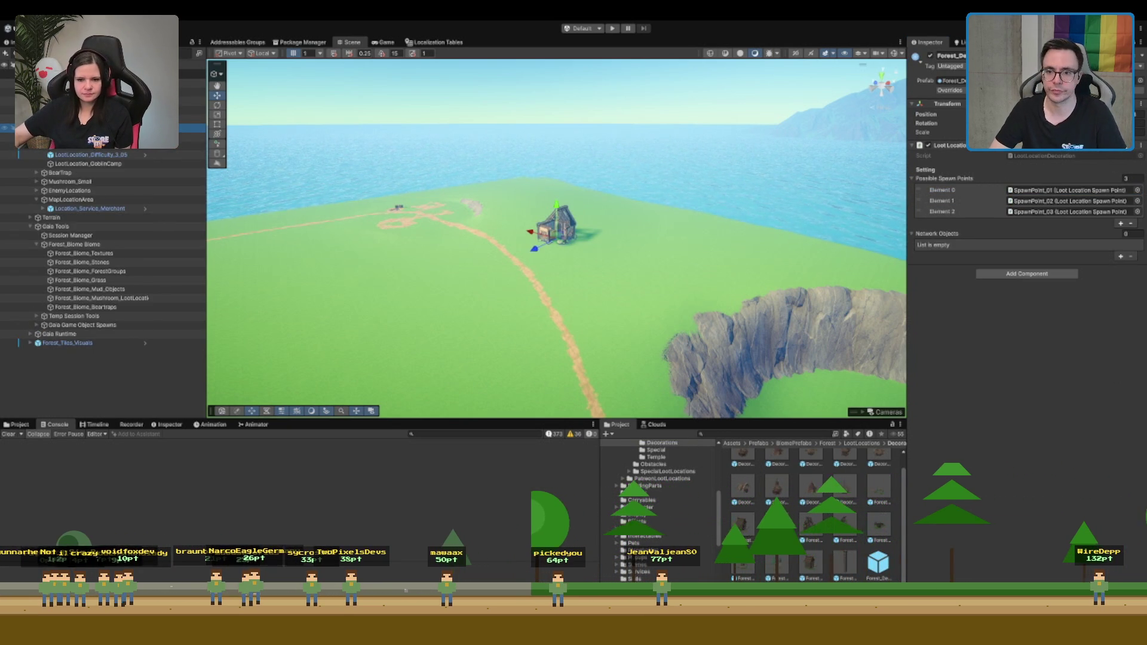
left_click(1140, 113)
key("ctrl+z")
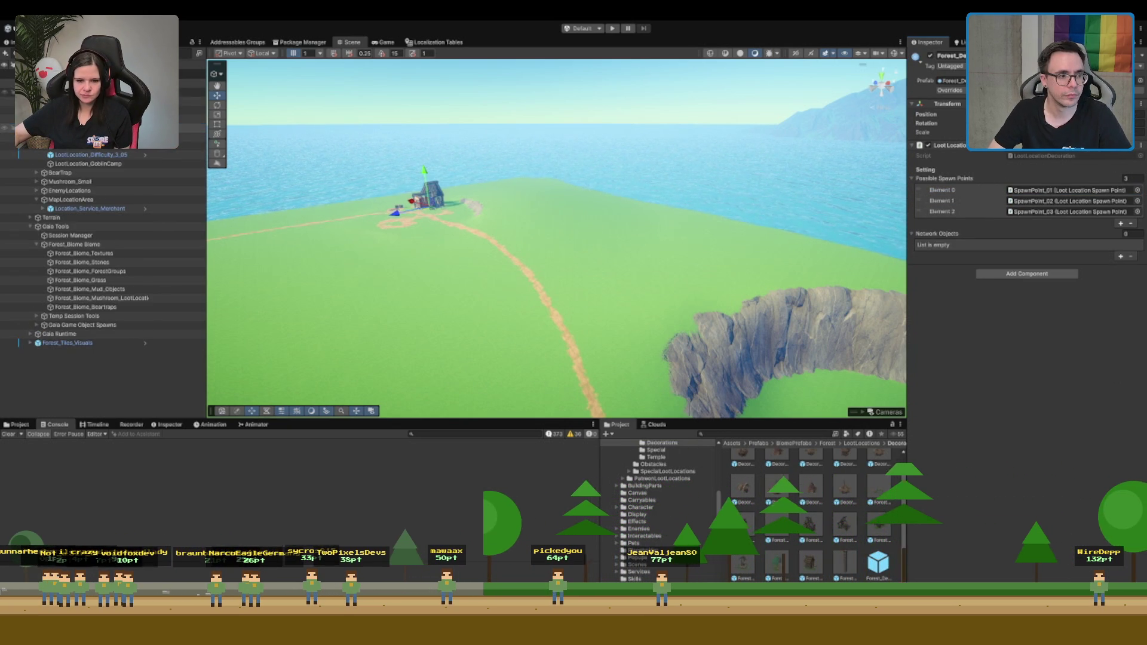
Duplicate LootLocation_Difficulty_3 and drag the copy toward the cliff crater
left_click(191, 119)
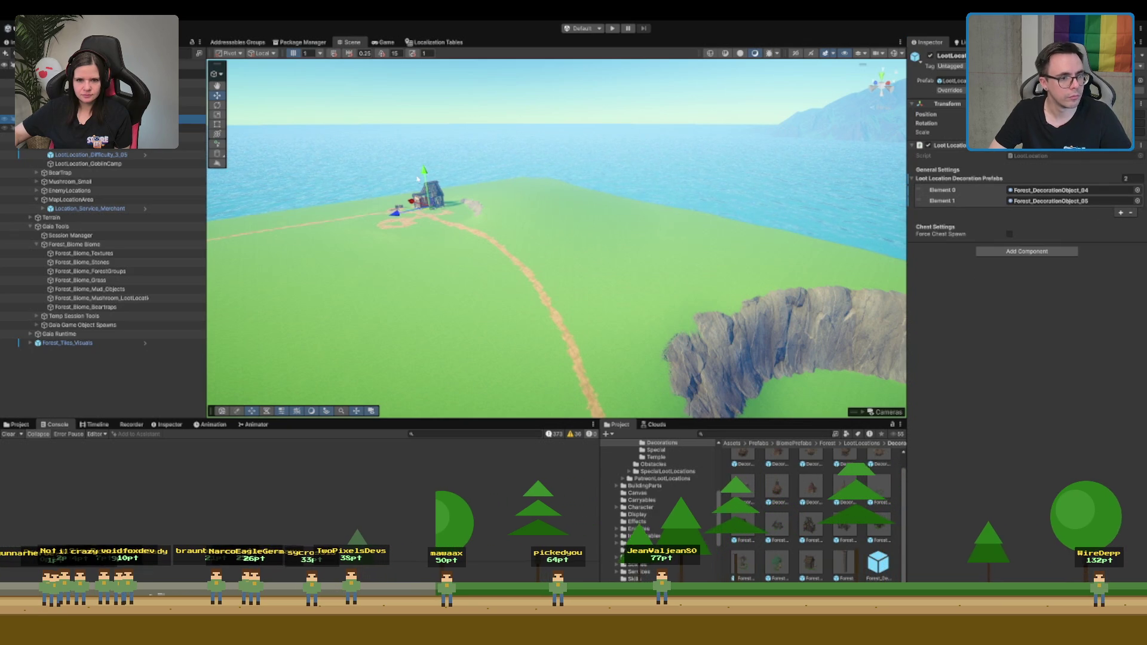
key("ctrl+d")
left_click_drag(432, 211, 212, 136)
key("ctrl+d")
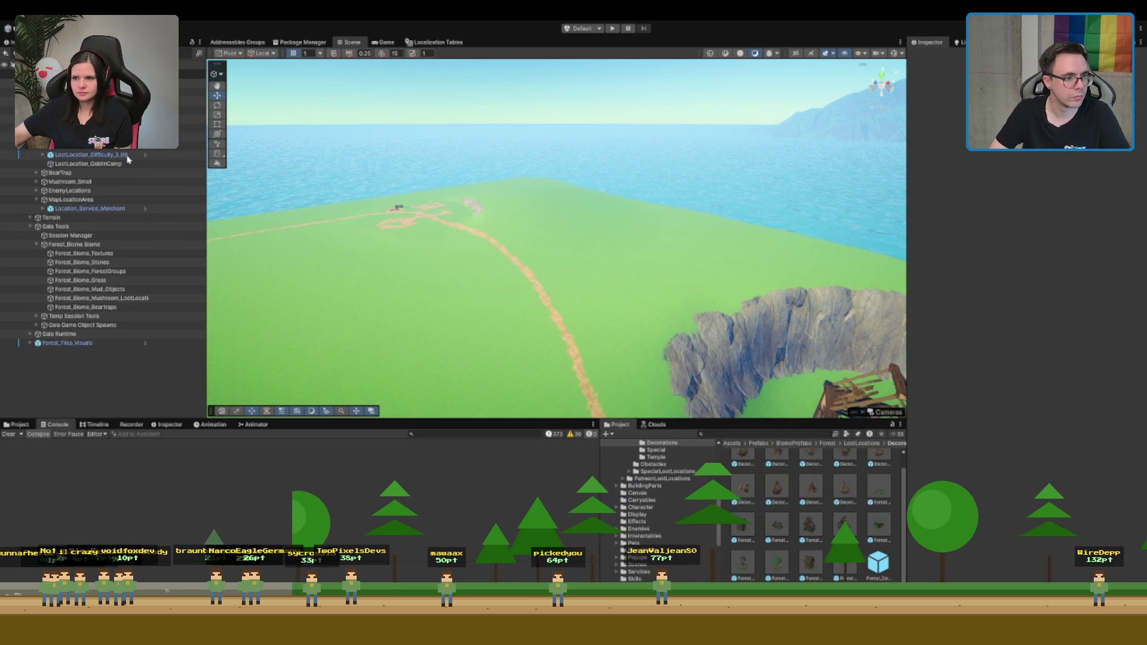
Frame the crater house and undo an accidental tilt so it stands upright
key("f")
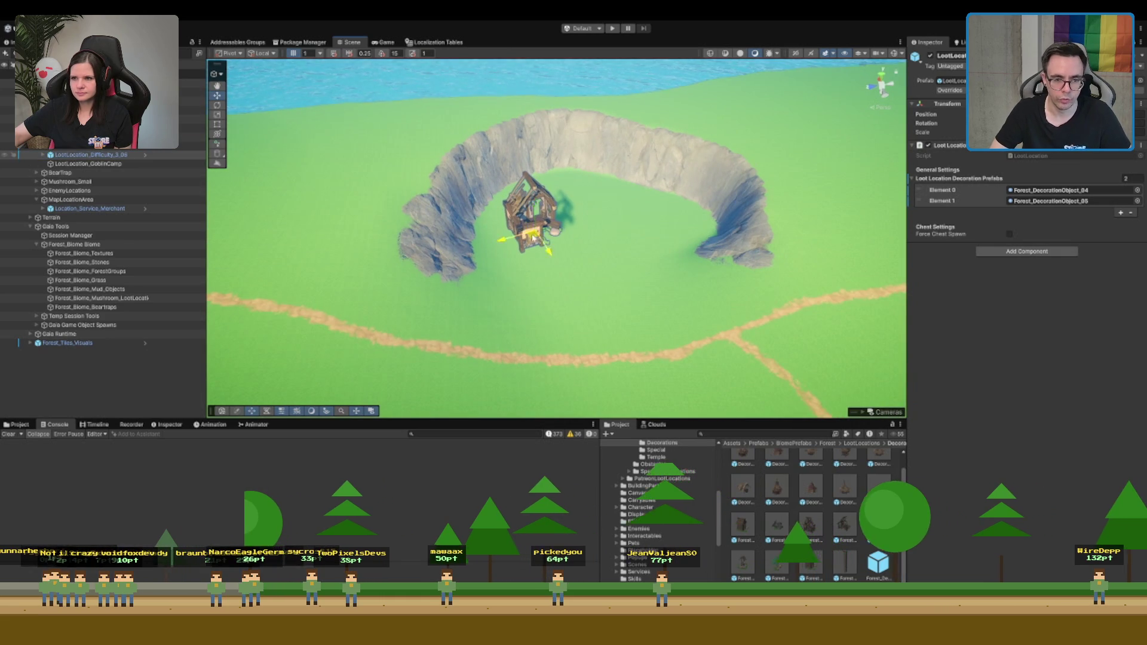
key("f")
mouse_move(554, 266)
left_mouse_down()
mouse_move(561, 347)
mouse_move(555, 263)
mouse_move(567, 287)
mouse_move(538, 299)
mouse_move(526, 286)
mouse_move(473, 335)
left_mouse_up()
key("f")
key("e")
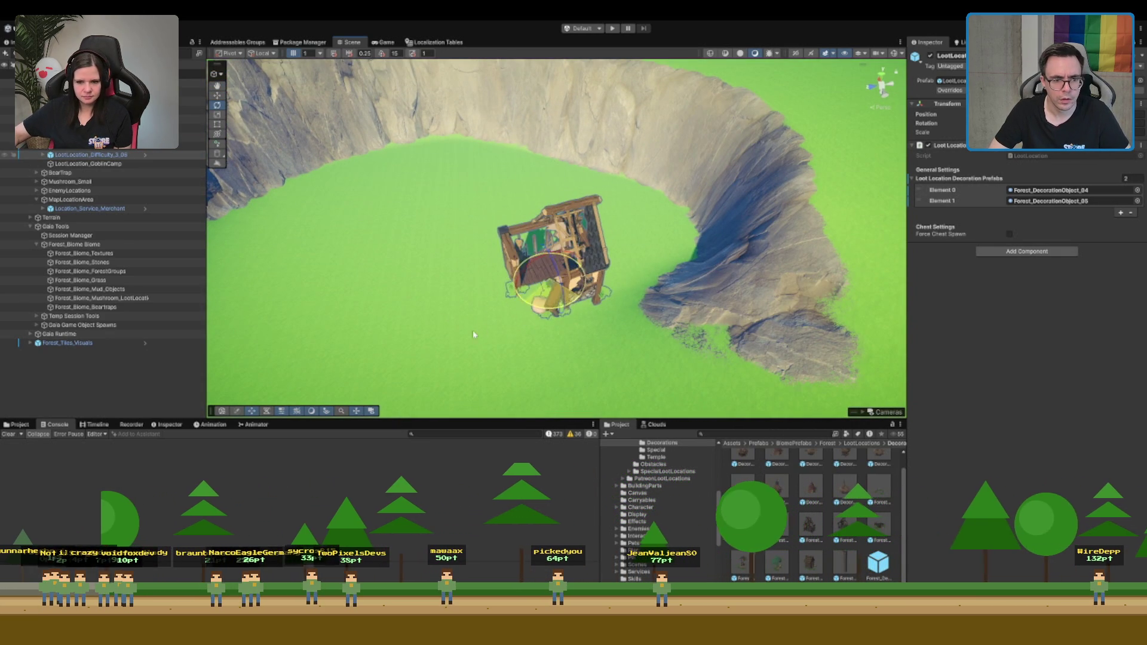
key("ctrl+z")
key("ctrl+z")
key("ctrl+z")
key("w")
Rotate the house in place on the crater floor, seen from a low side view
scroll(585, 236, "up", 5)
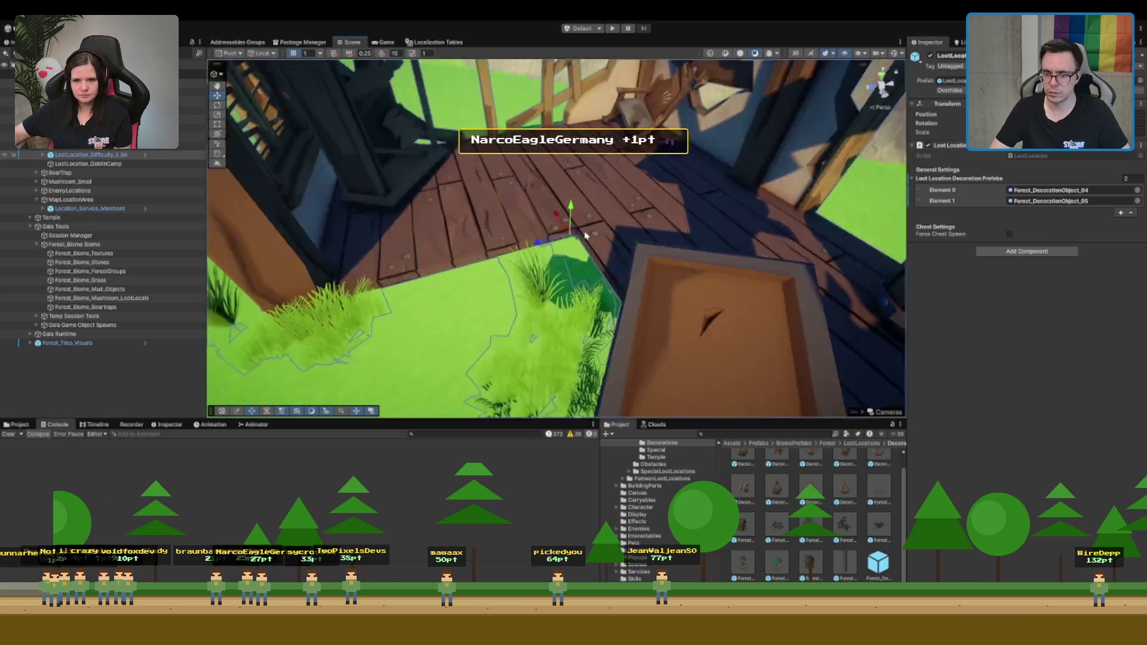
scroll(586, 236, "down", 5)
mouse_move(585, 236)
left_mouse_down()
mouse_move(678, 178)
mouse_move(628, 256)
left_mouse_up()
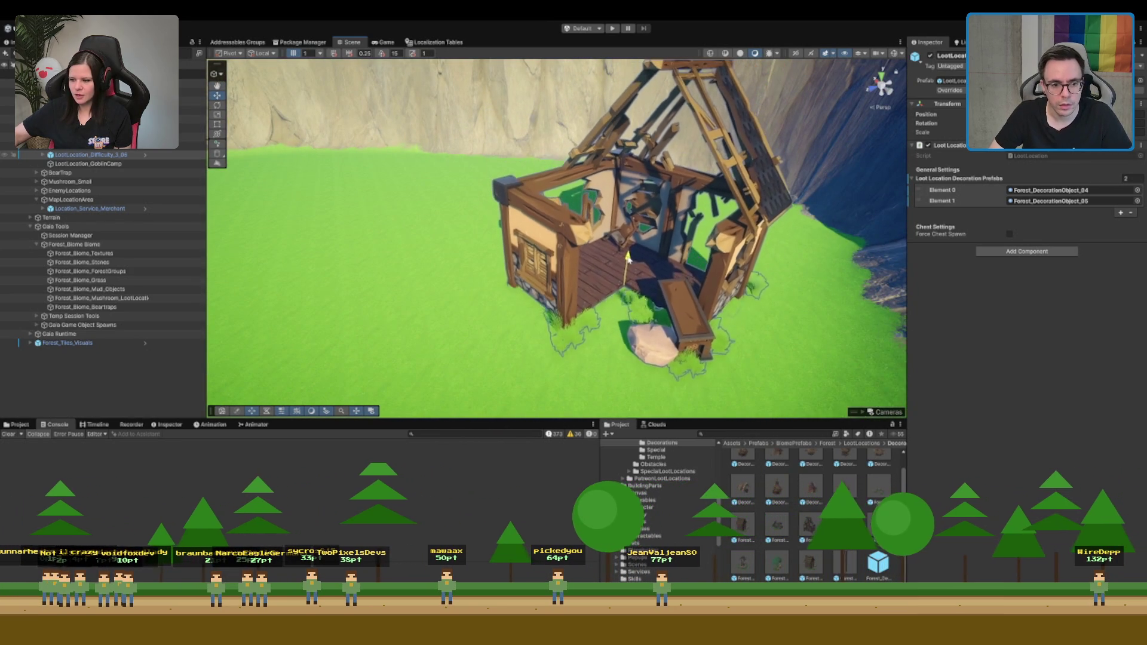
scroll(628, 255, "down", 3)
scroll(620, 254, "down", 3)
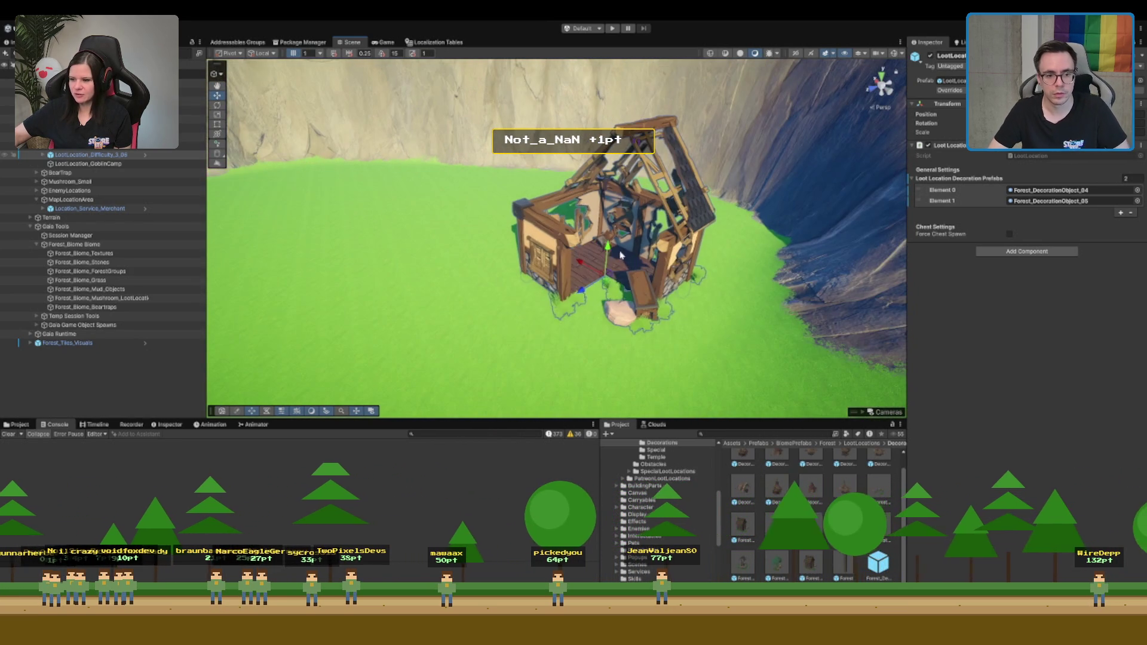
key("e")
mouse_move(614, 306)
left_mouse_down()
mouse_move(546, 233)
mouse_move(541, 263)
left_mouse_up()
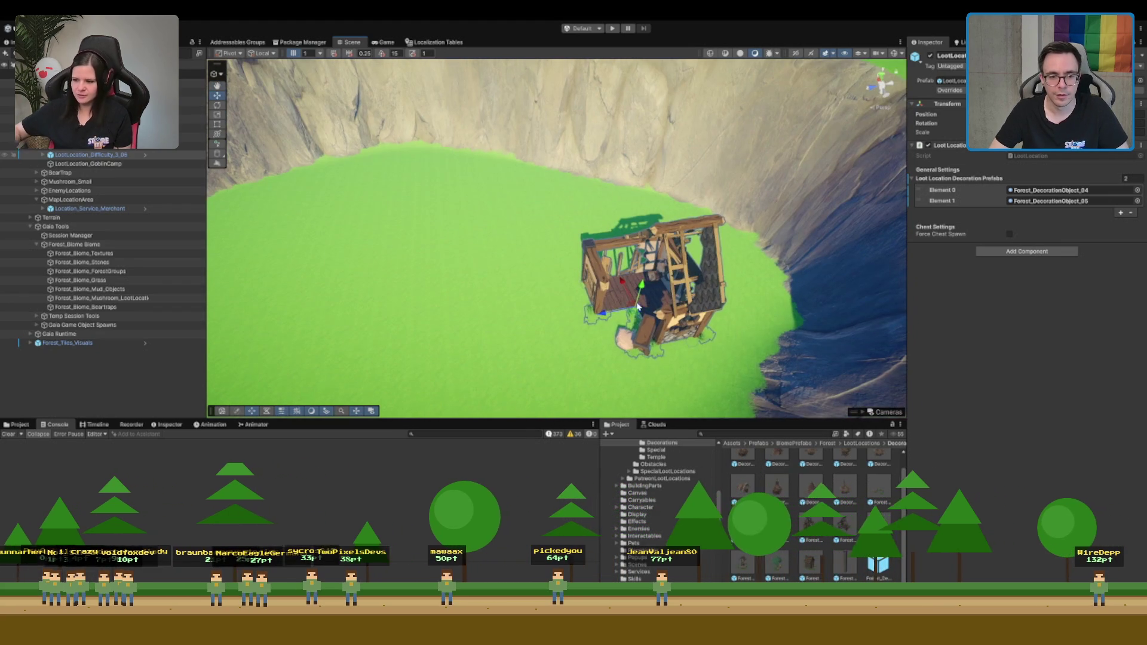
Duplicate the house and move the copy toward the upper left of the crater
key("ctrl+d")
key("w")
left_click_drag(633, 310, 351, 226)
mouse_move(484, 270)
left_mouse_down()
mouse_move(557, 274)
mouse_move(601, 237)
left_mouse_up()
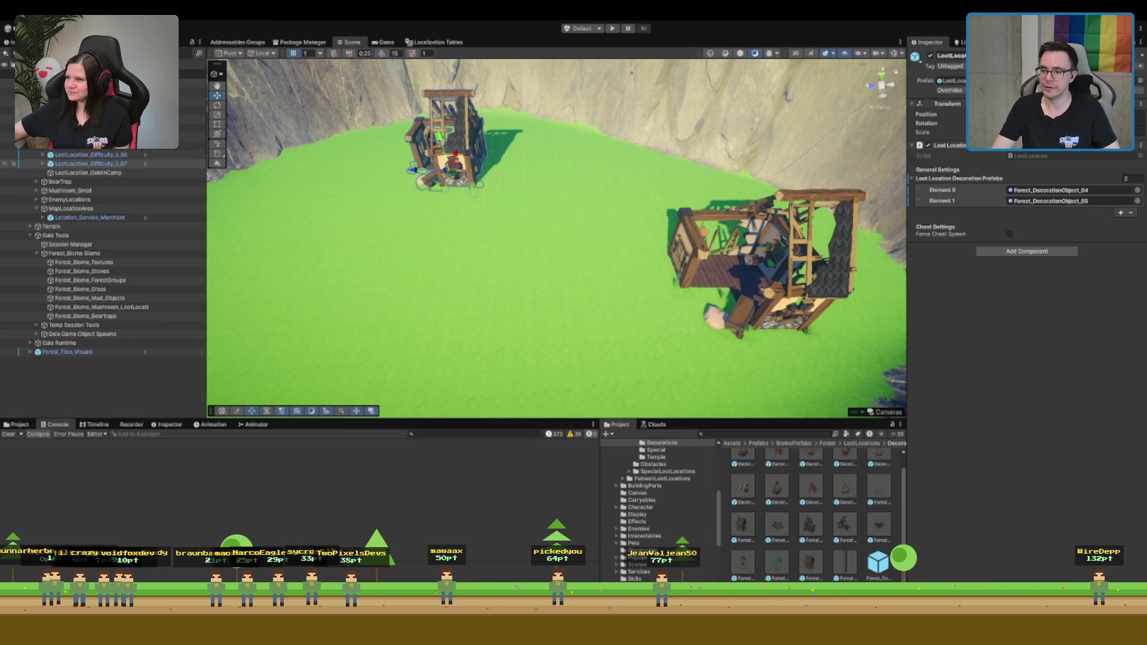
Try rotating the left house, then revert it to standing upright
scroll(509, 210, "up", 1)
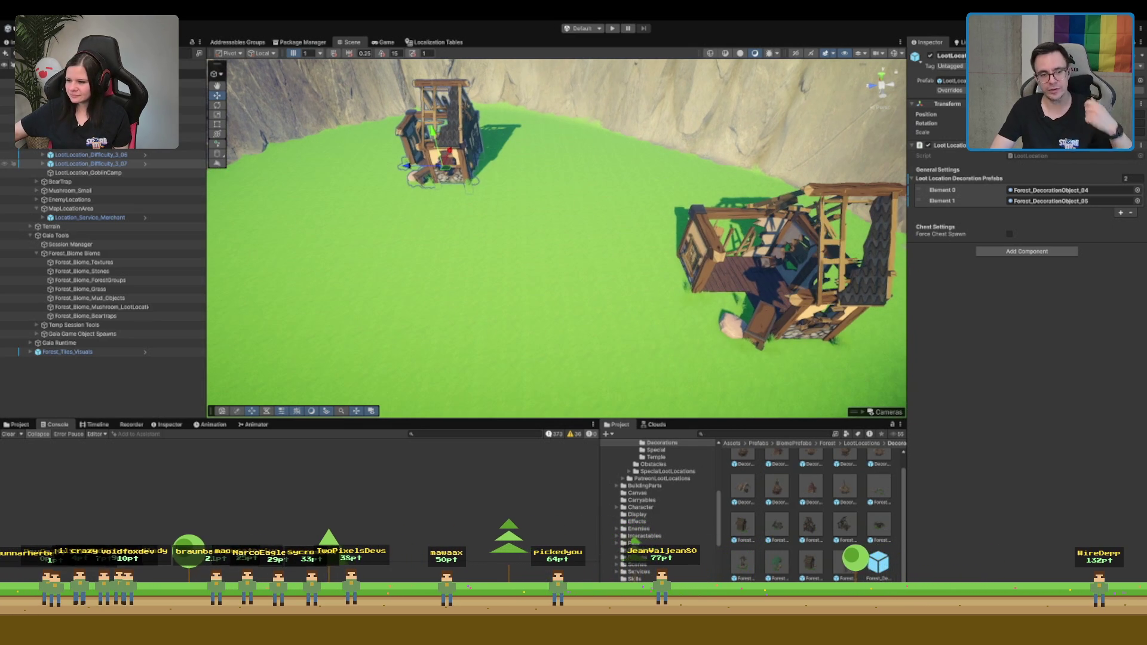
key("e")
left_click_drag(501, 173, 596, 183)
key("ctrl+z")
key("w")
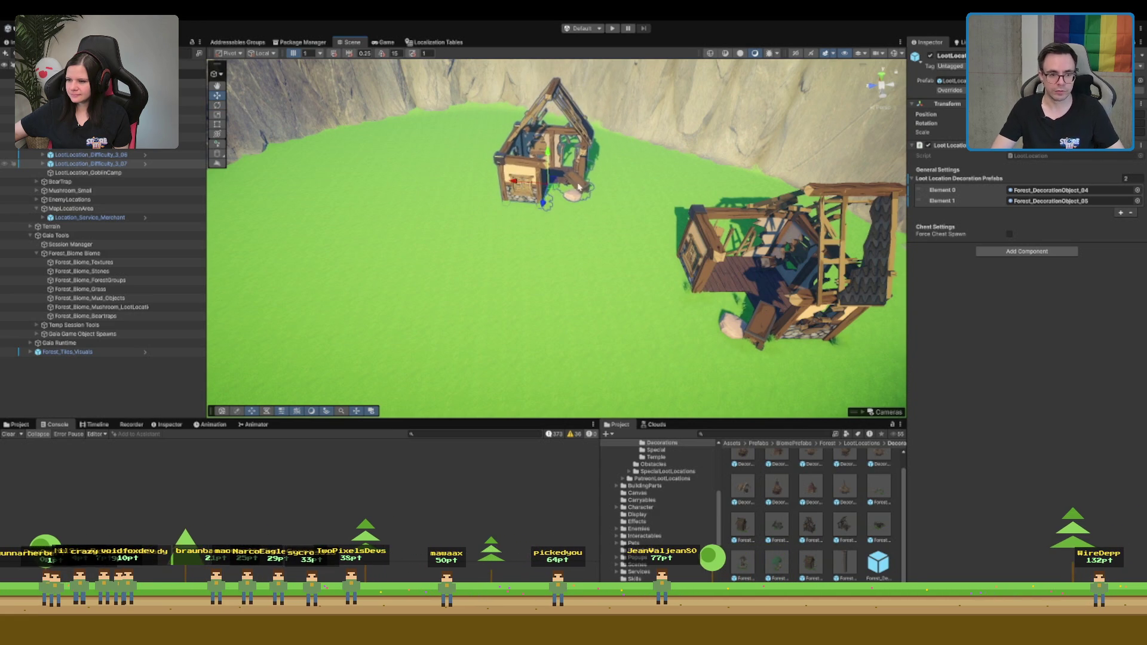
Frame the left house and survey the flat terrain before returning to the cliff houses
key("f")
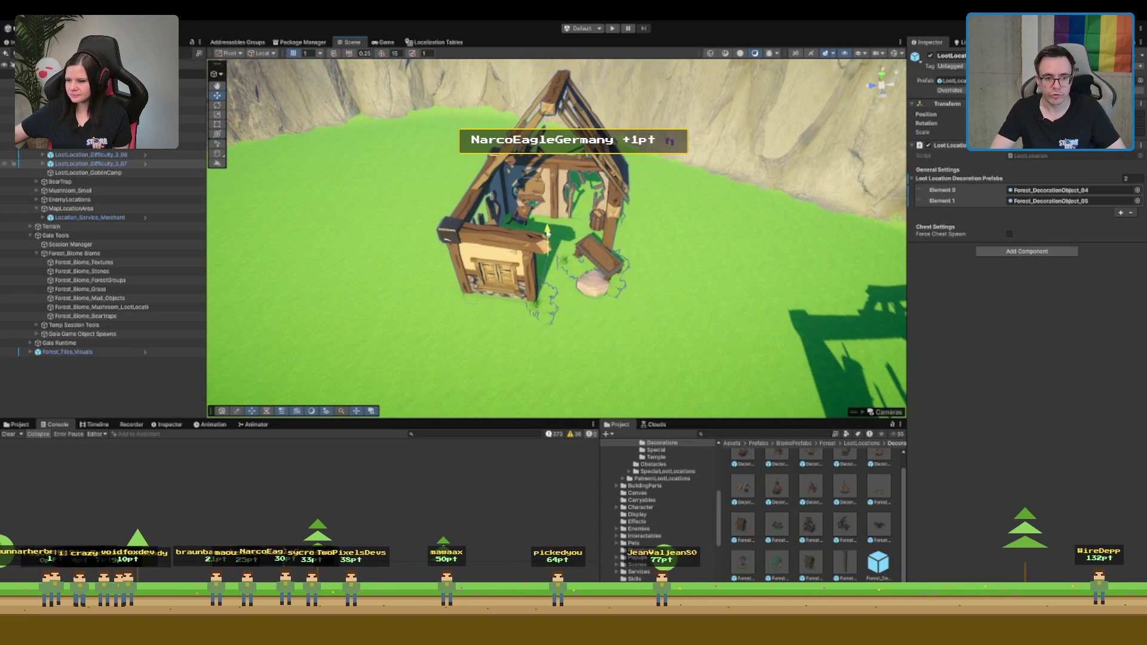
scroll(552, 240, "down", 5)
mouse_move(552, 240)
left_mouse_down()
mouse_move(503, 166)
mouse_move(581, 189)
left_mouse_up()
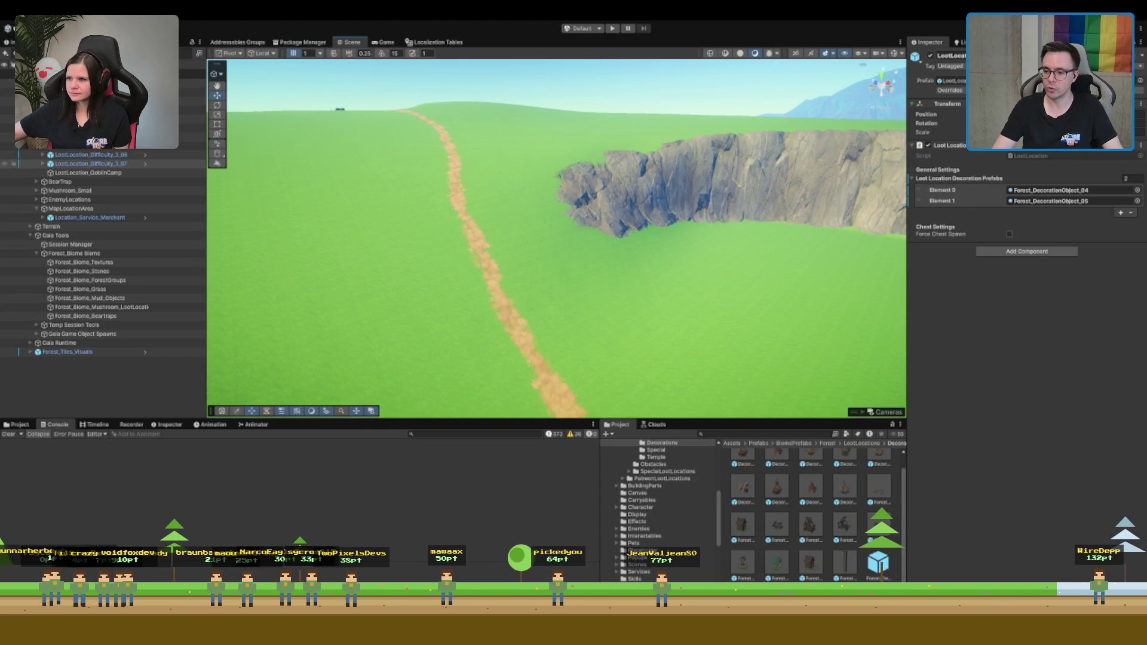
mouse_move(835, 256)
left_mouse_down()
mouse_move(597, 179)
mouse_move(616, 167)
mouse_move(603, 155)
left_mouse_up()
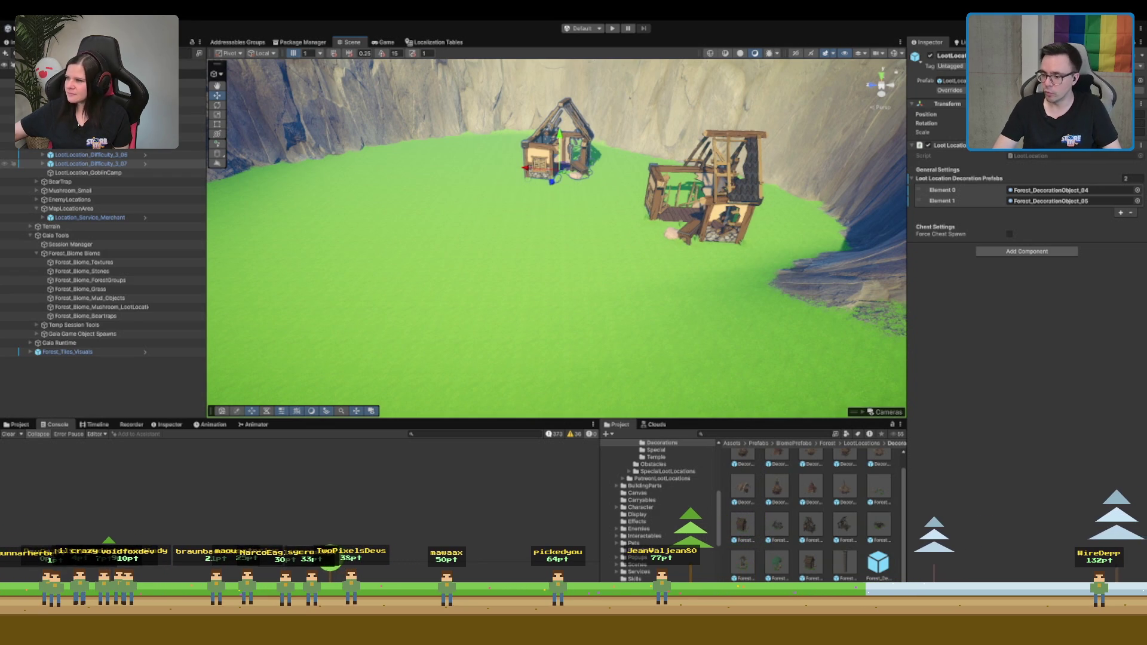
scroll(556, 180, "up", 2)
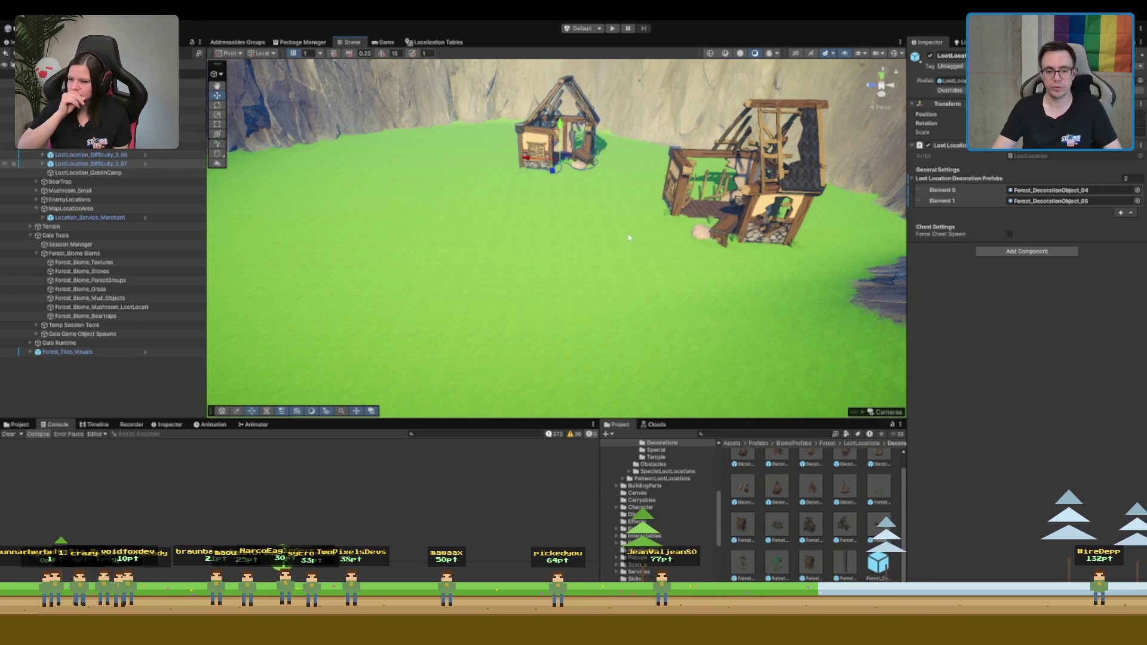
left_click(727, 434)
Search the project assets for 'lantern', 'mill', then 'water wheel', and preview SM_Bld_Waterwheel_01
type("lantern")
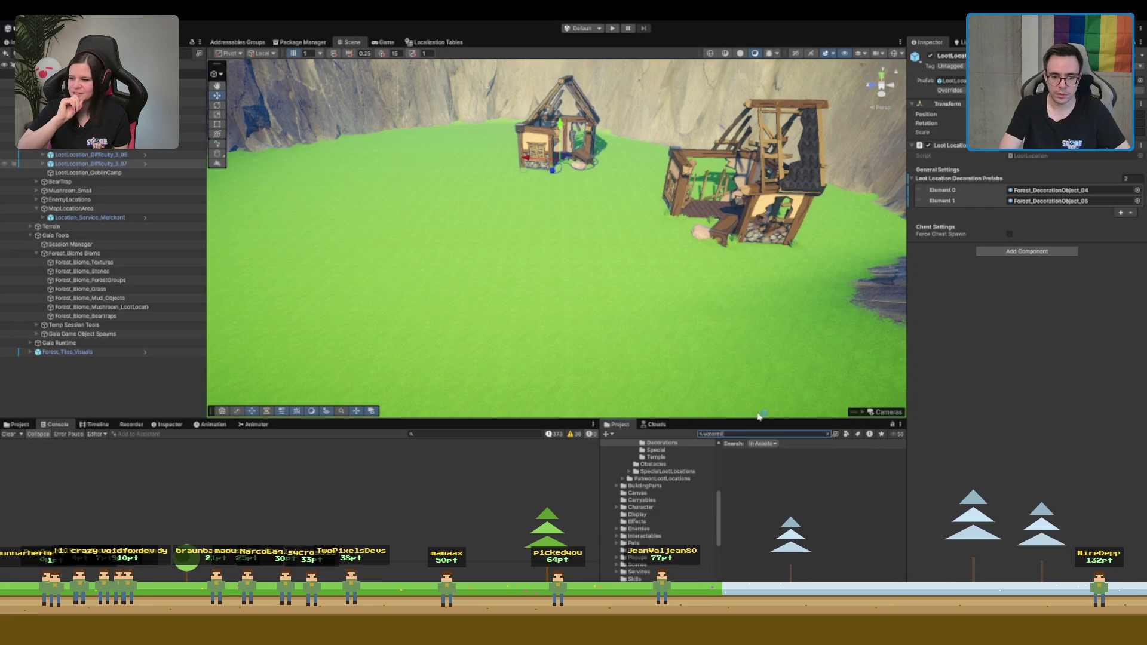
key("ctrl+a")
type("mill")
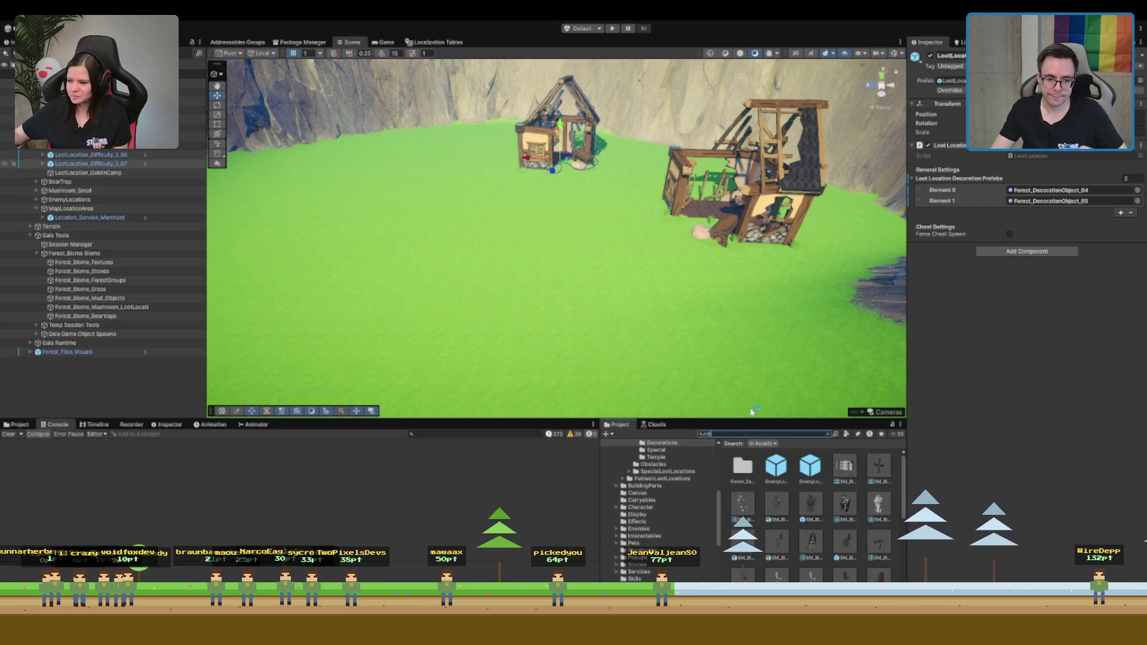
scroll(834, 544, "down", 3)
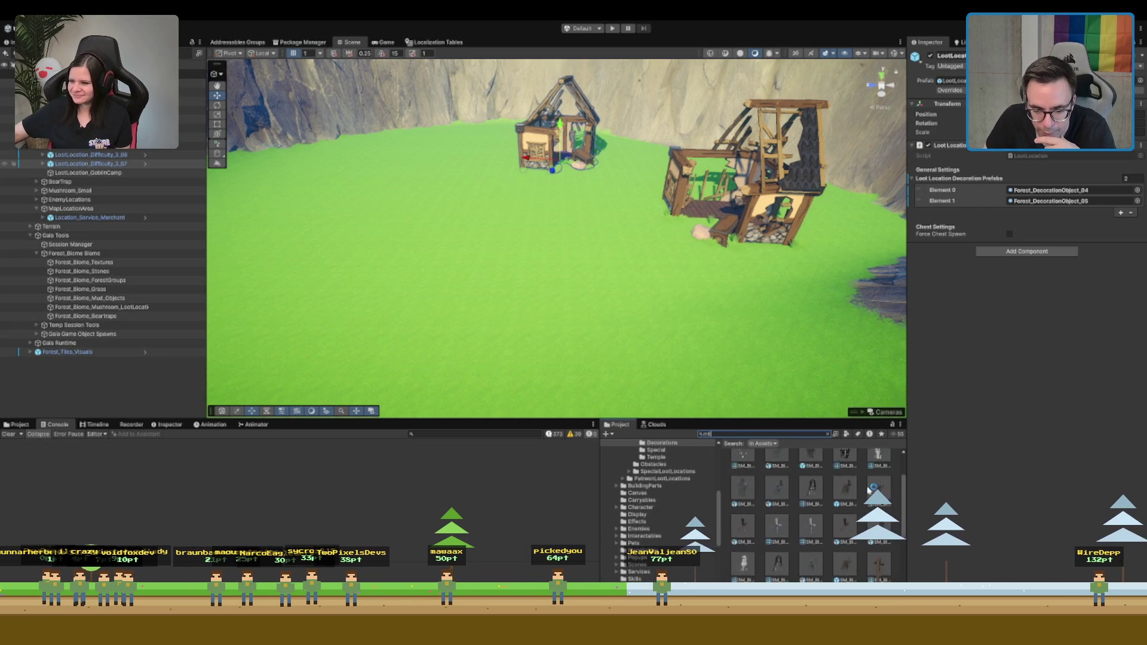
scroll(812, 514, "down", 3)
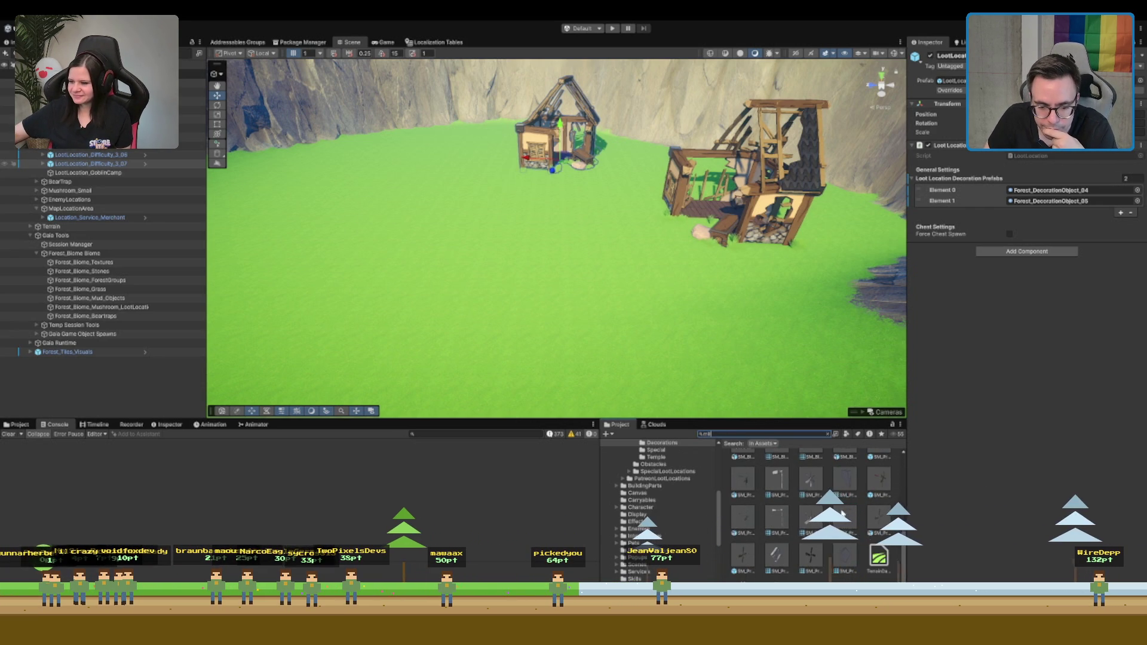
scroll(842, 513, "up", 5)
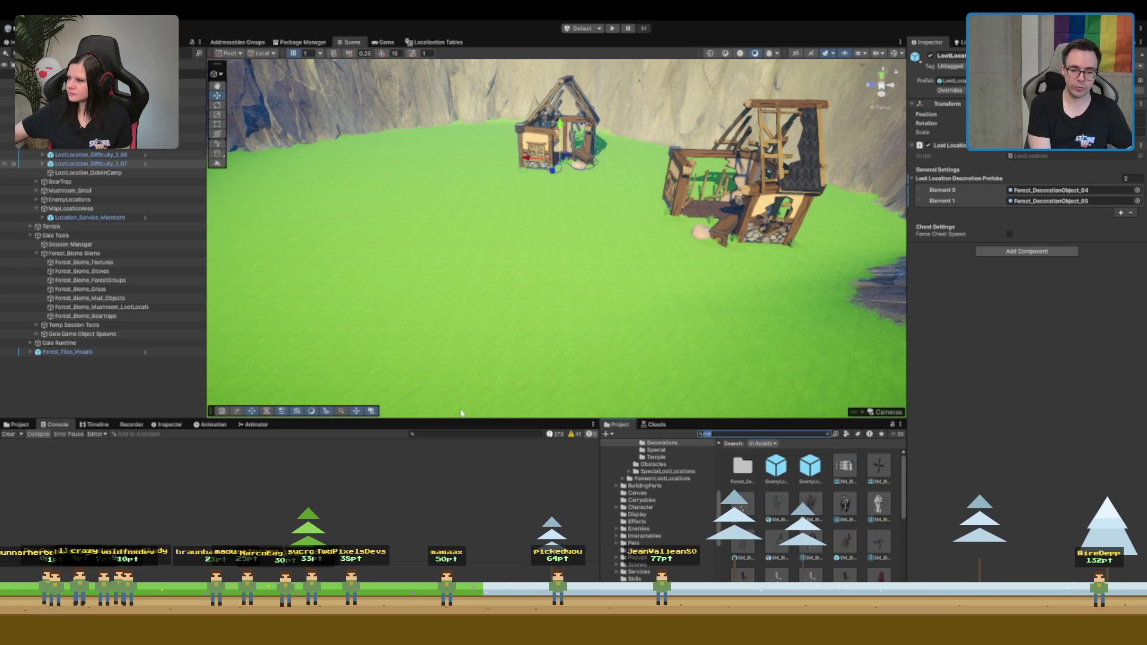
type("ter_m")
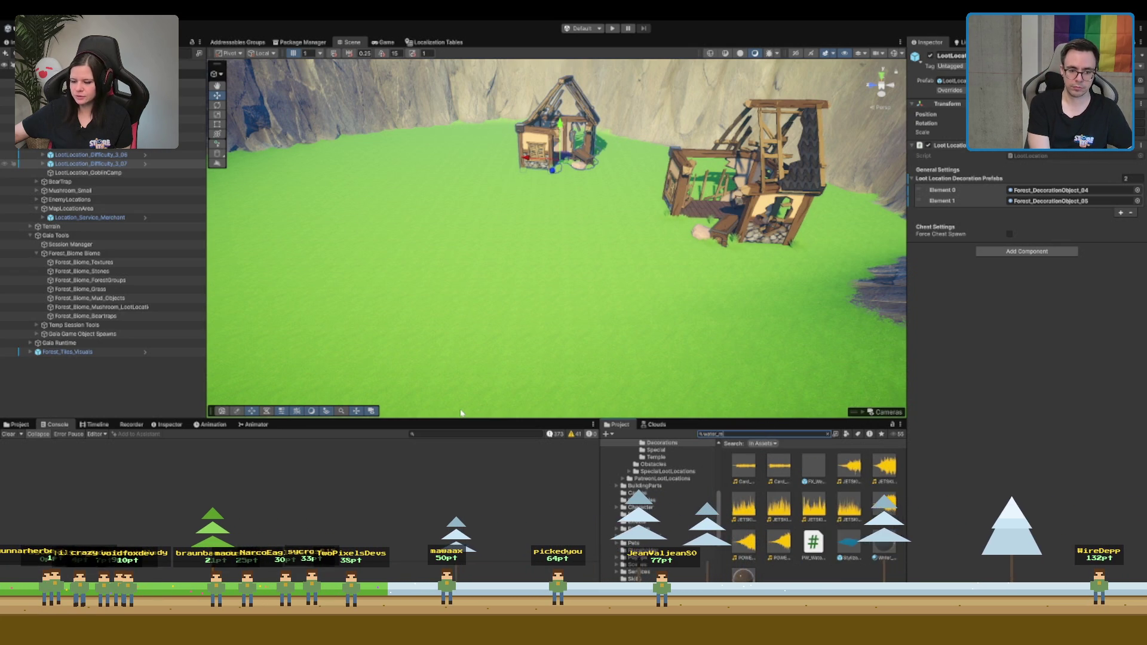
key("ctrl+a")
type("mil")
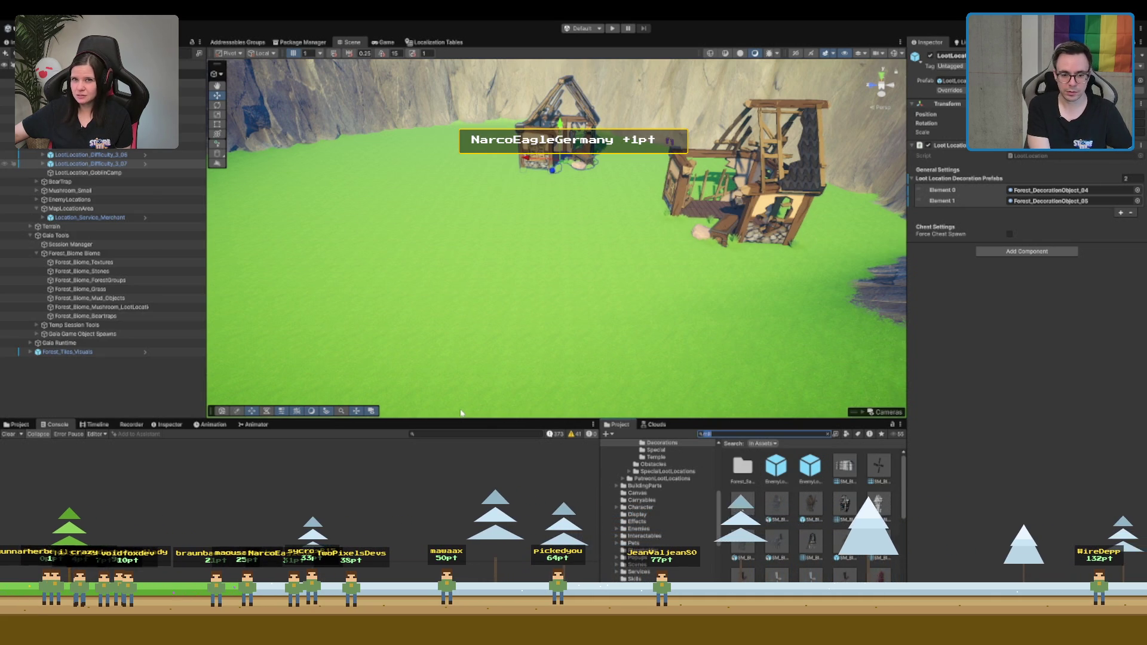
type("ter")
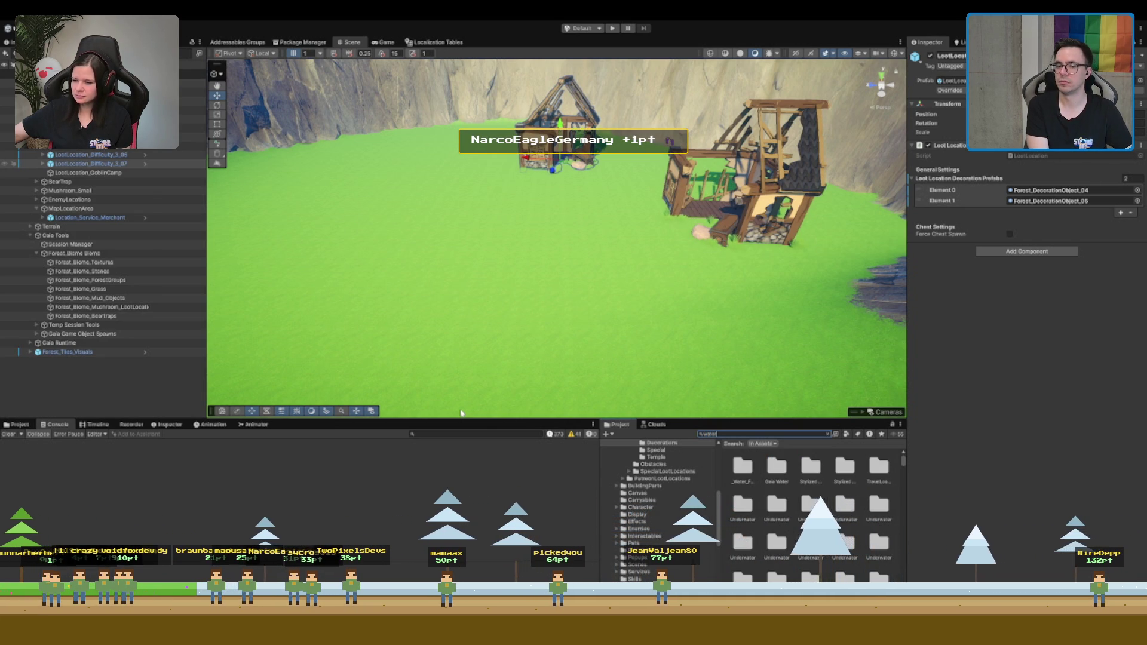
type(" wheel")
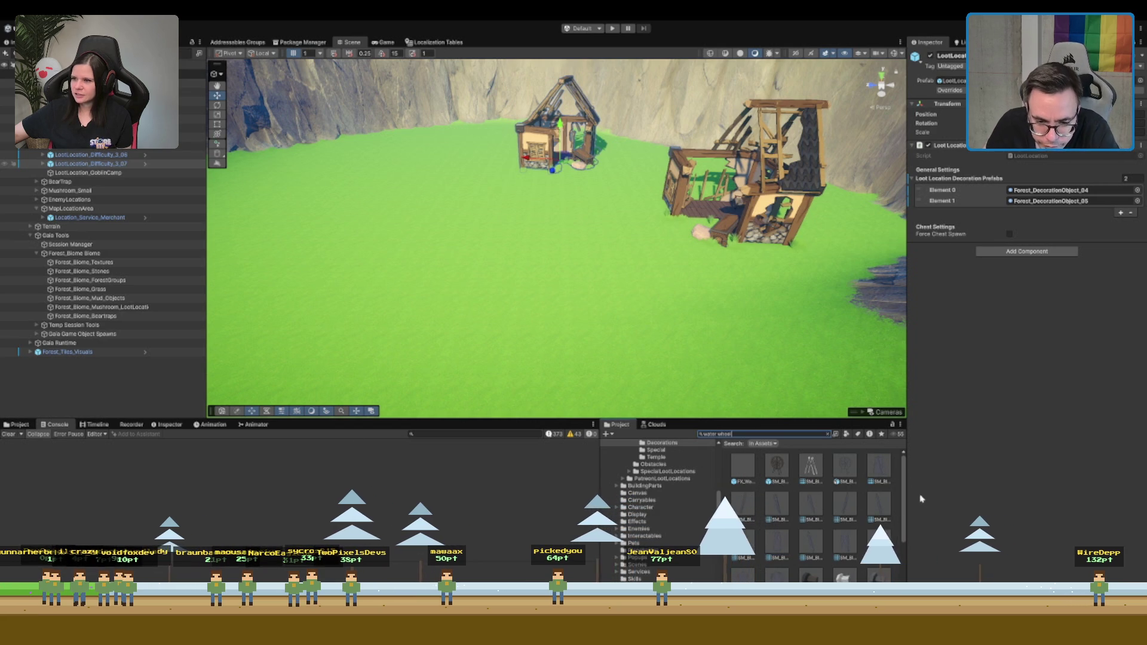
left_click(784, 473)
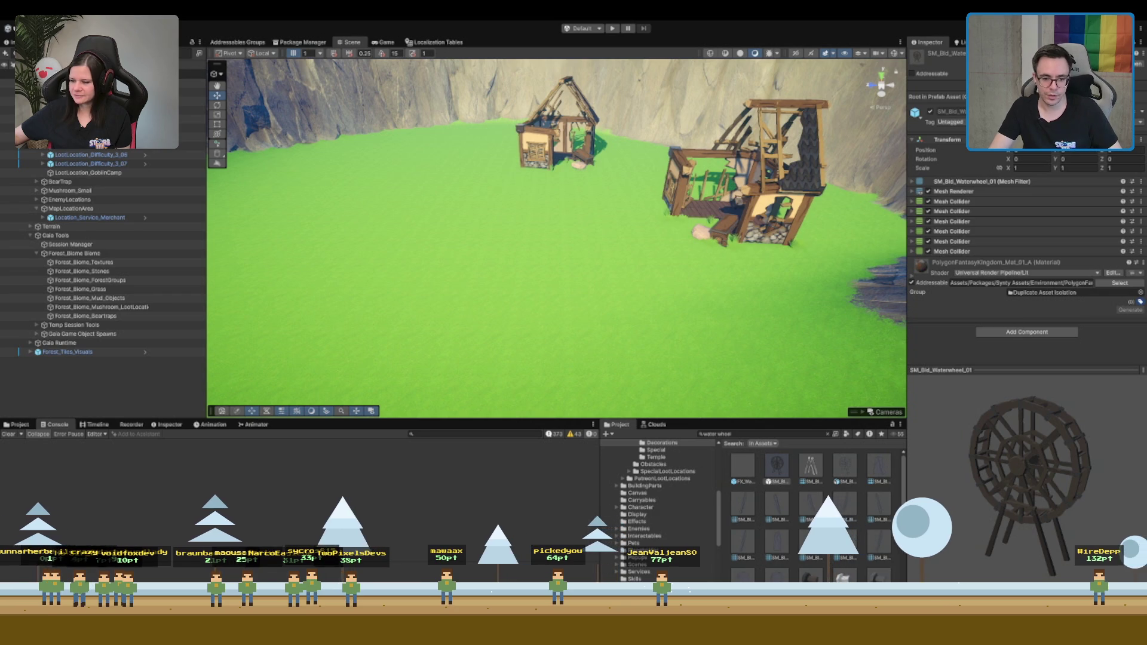
Try SM_Bld_Waterwheel_01, then SM_Prop_WaterWheel_01 beside the houses, and delete both
left_click_drag(777, 466, 577, 203)
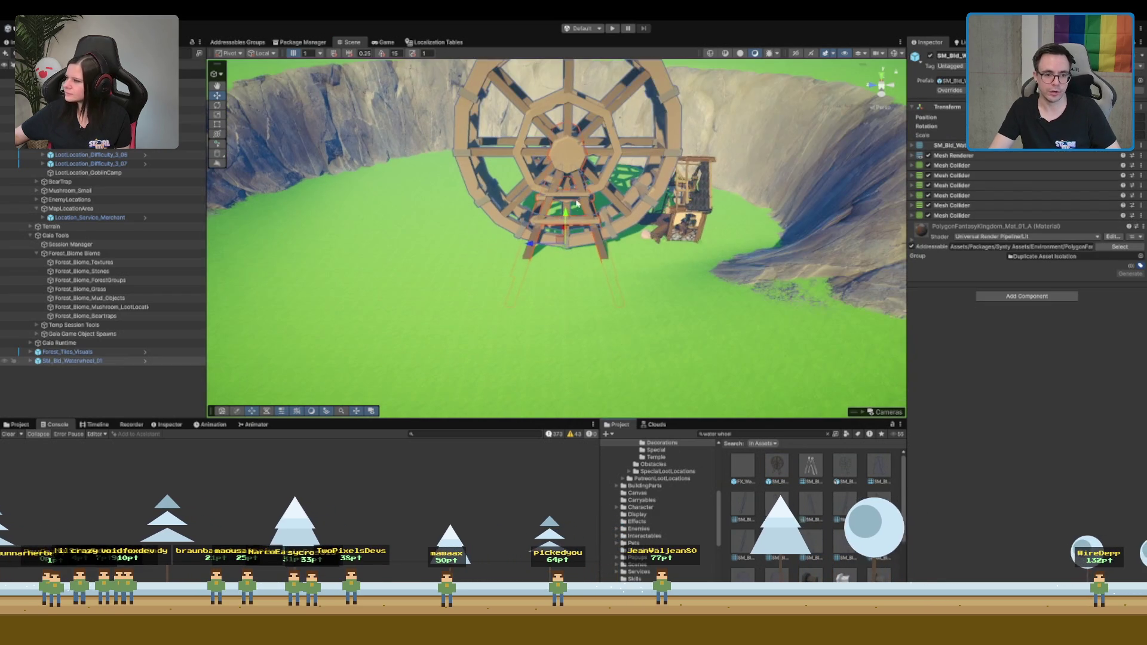
mouse_move(567, 251)
left_mouse_down()
mouse_move(545, 249)
mouse_move(565, 213)
mouse_move(565, 236)
left_mouse_up()
key("d")
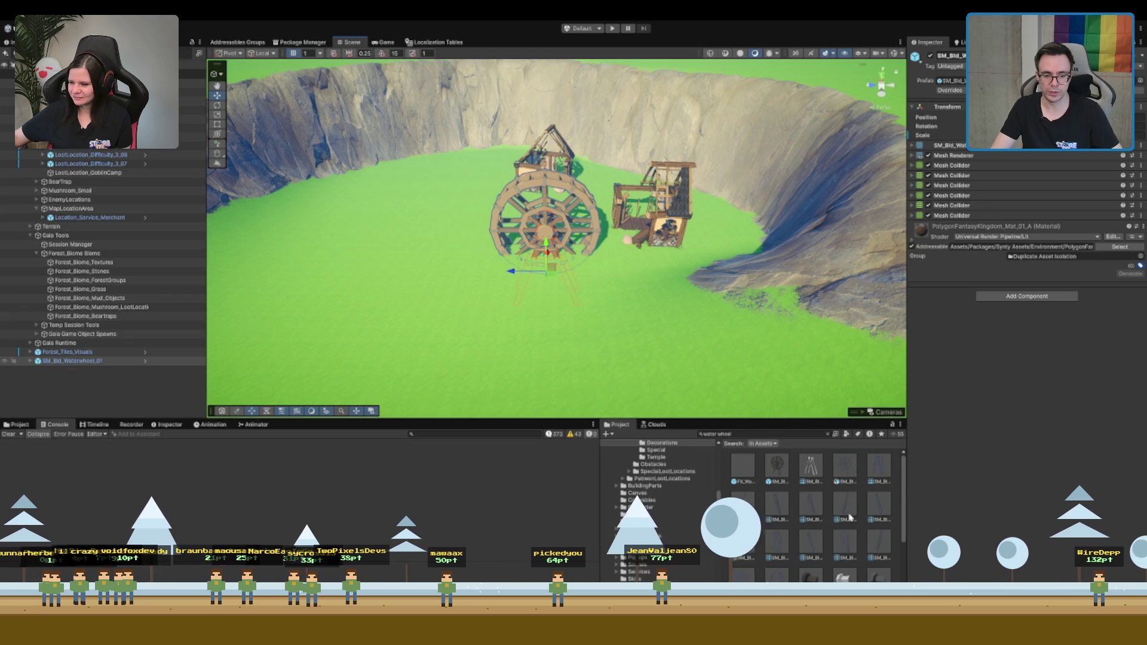
key("Delete")
left_click_drag(839, 551, 559, 372)
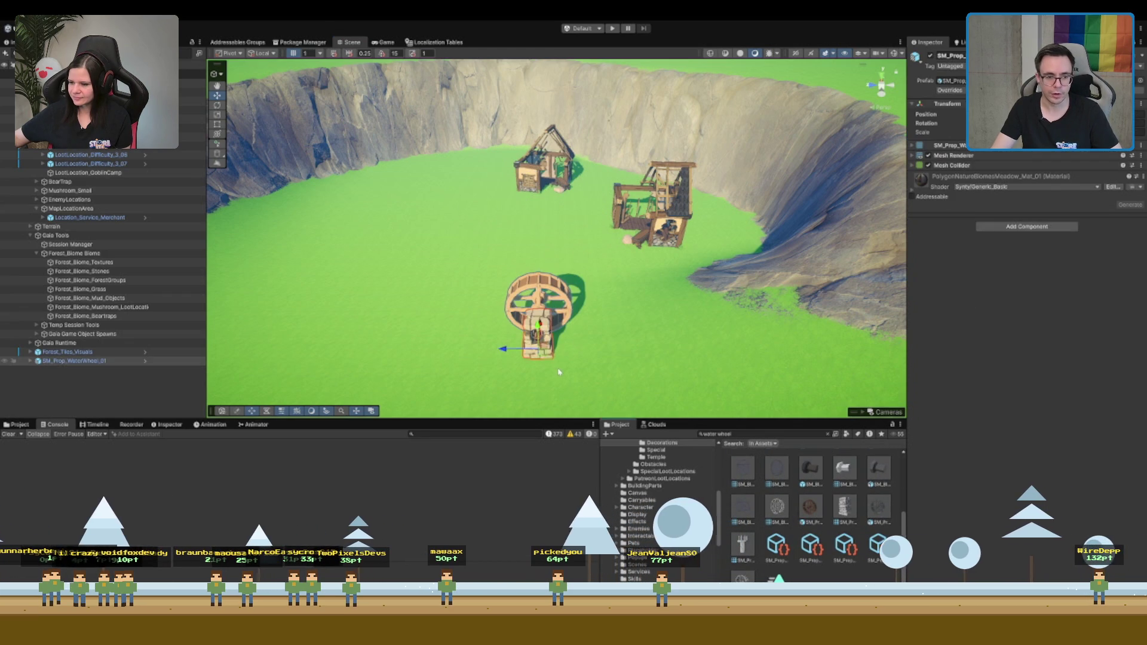
key("f")
mouse_move(402, 248)
left_mouse_down()
mouse_move(572, 256)
mouse_move(536, 268)
mouse_move(493, 258)
left_mouse_up()
key("Delete")
Turn the view toward the buildings and select the terrain for texture painting
scroll(493, 258, "down", 10)
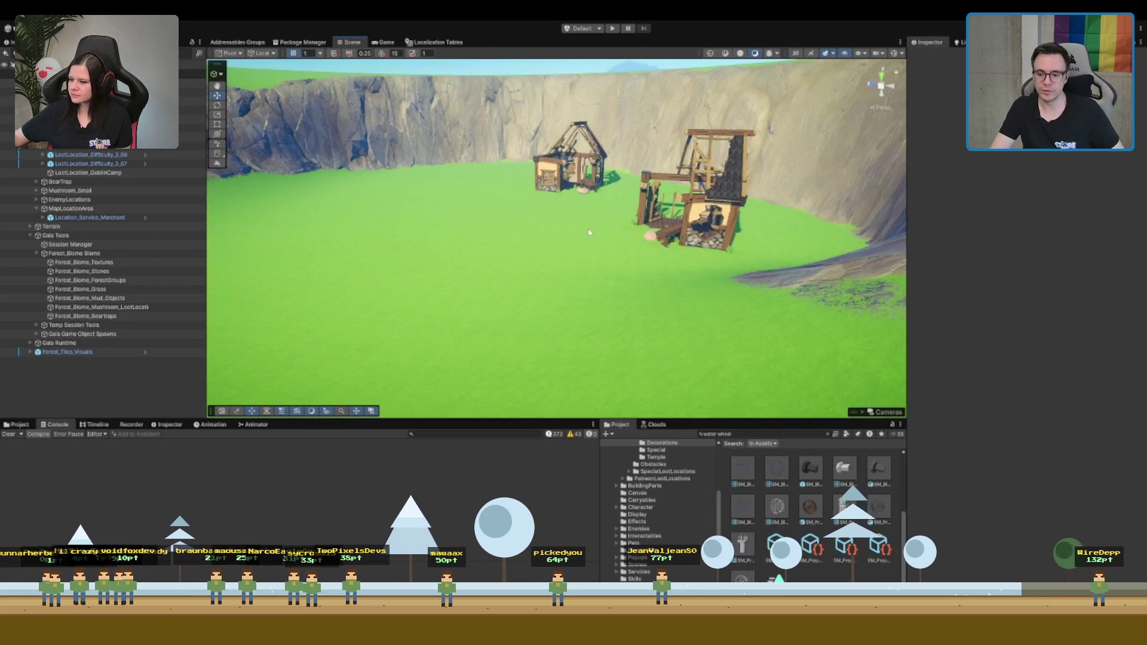
mouse_move(589, 232)
left_mouse_down()
mouse_move(589, 168)
mouse_move(816, 237)
mouse_move(798, 219)
left_mouse_up()
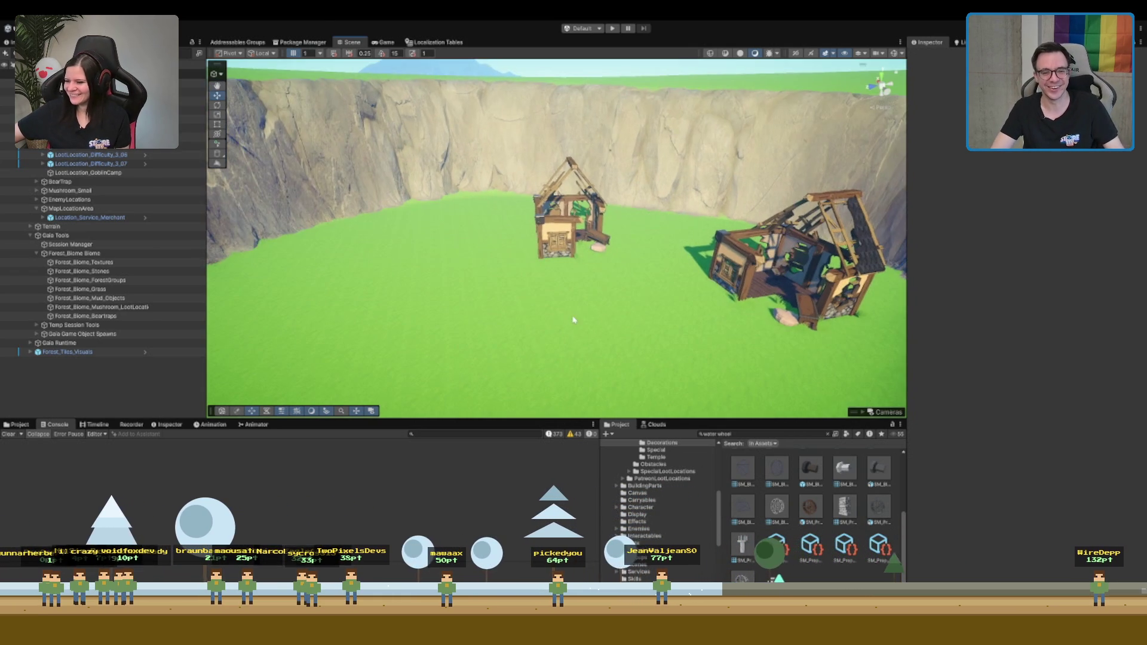
left_click(635, 258)
mouse_move(708, 230)
left_mouse_down()
mouse_move(727, 271)
mouse_move(461, 167)
mouse_move(534, 216)
mouse_move(535, 192)
mouse_move(428, 332)
left_mouse_up()
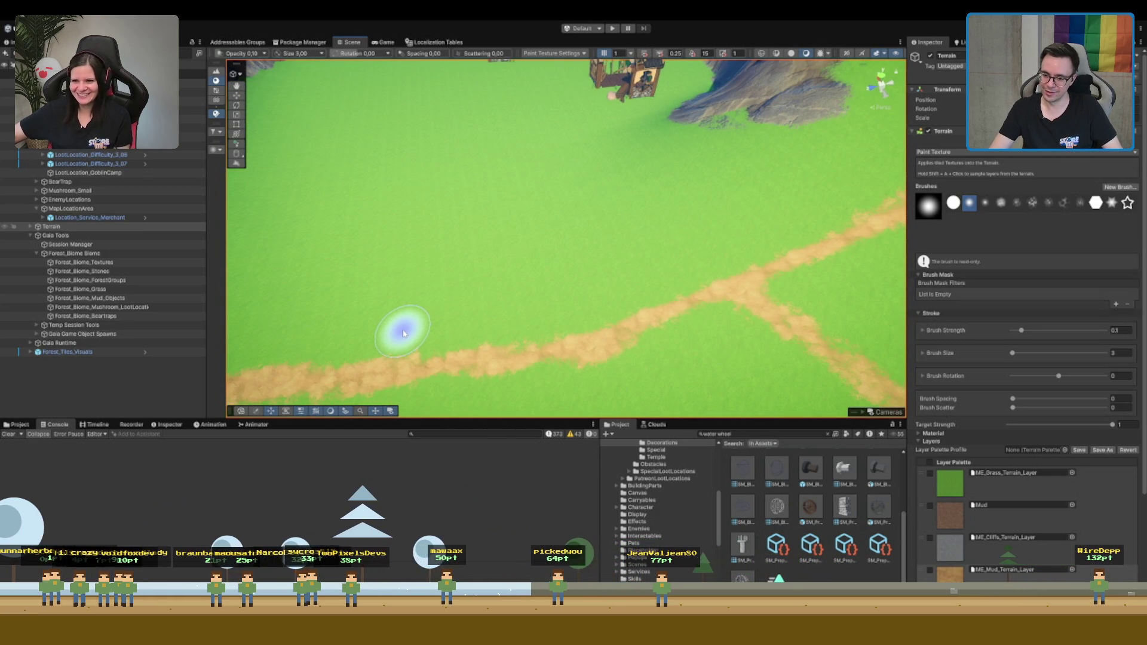
Paint a dirt streak across the grass, extending it up and to the right
mouse_move(370, 281)
left_mouse_down()
mouse_move(366, 258)
mouse_move(387, 230)
mouse_move(512, 159)
left_mouse_up()
mouse_move(416, 268)
left_mouse_down()
mouse_move(436, 199)
mouse_move(501, 128)
mouse_move(563, 102)
left_mouse_up()
key("f")
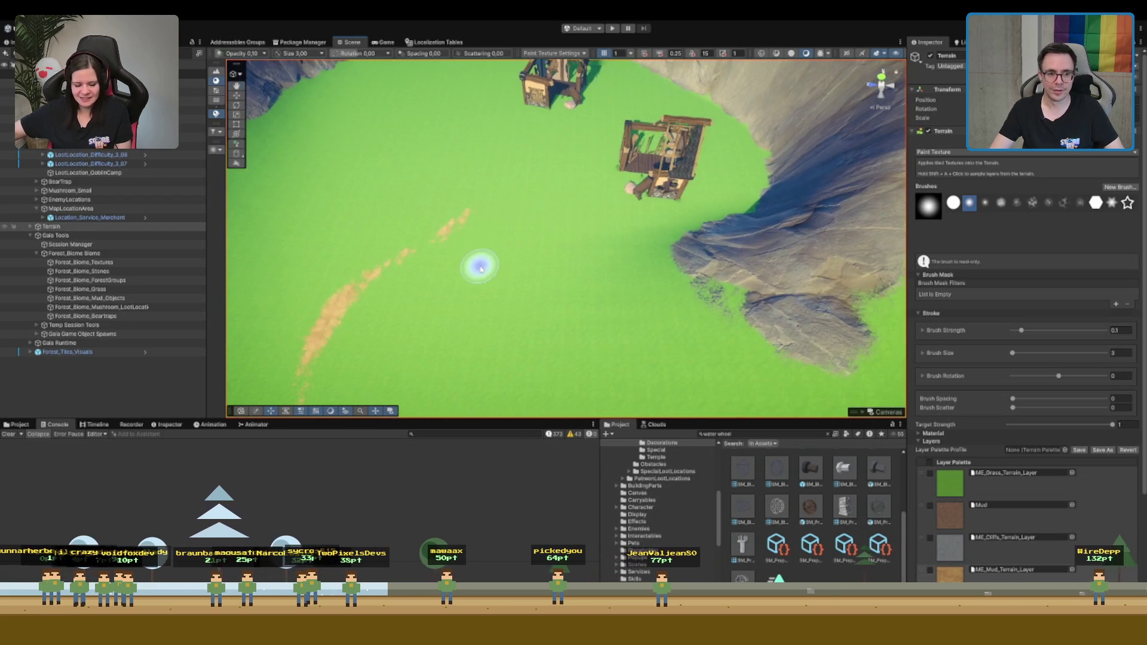
mouse_move(520, 192)
left_mouse_down()
mouse_move(557, 169)
mouse_move(580, 131)
left_mouse_up()
Paint a dirt trail to the left crater house and dirt patches around it
mouse_move(635, 174)
left_mouse_down()
mouse_move(574, 282)
mouse_move(581, 251)
mouse_move(657, 239)
left_mouse_up()
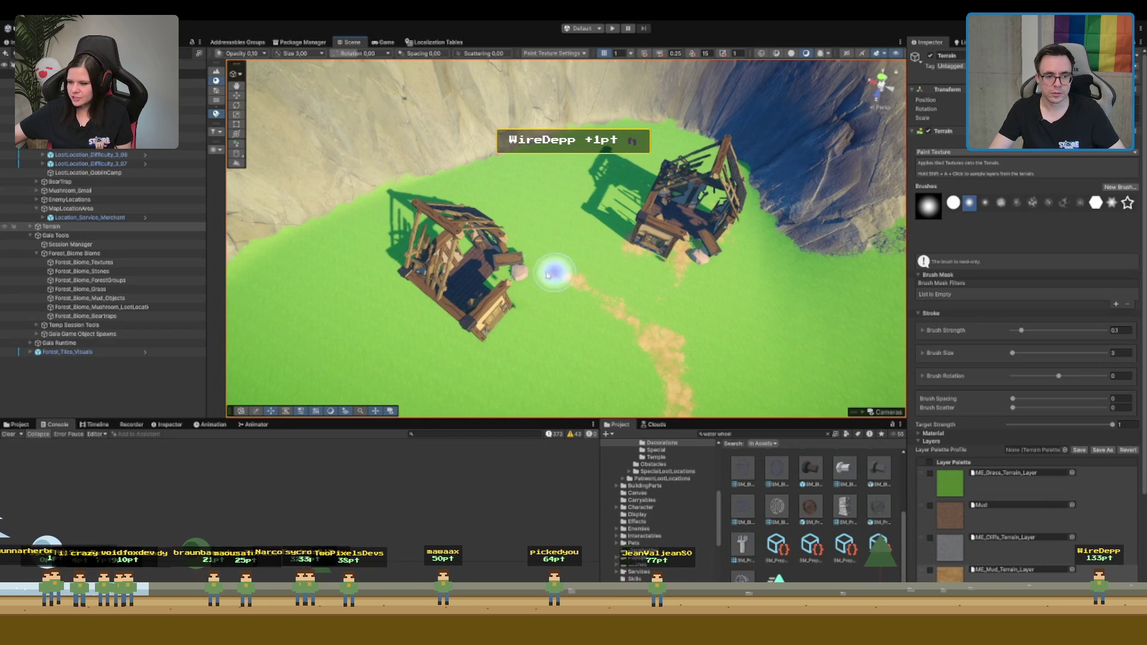
mouse_move(505, 290)
left_mouse_down()
mouse_move(546, 284)
mouse_move(487, 299)
left_mouse_up()
mouse_move(439, 254)
left_mouse_down()
mouse_move(474, 333)
mouse_move(499, 302)
mouse_move(410, 313)
mouse_move(472, 278)
left_mouse_up()
scroll(640, 294, "down", 5)
scroll(508, 164, "up", 5)
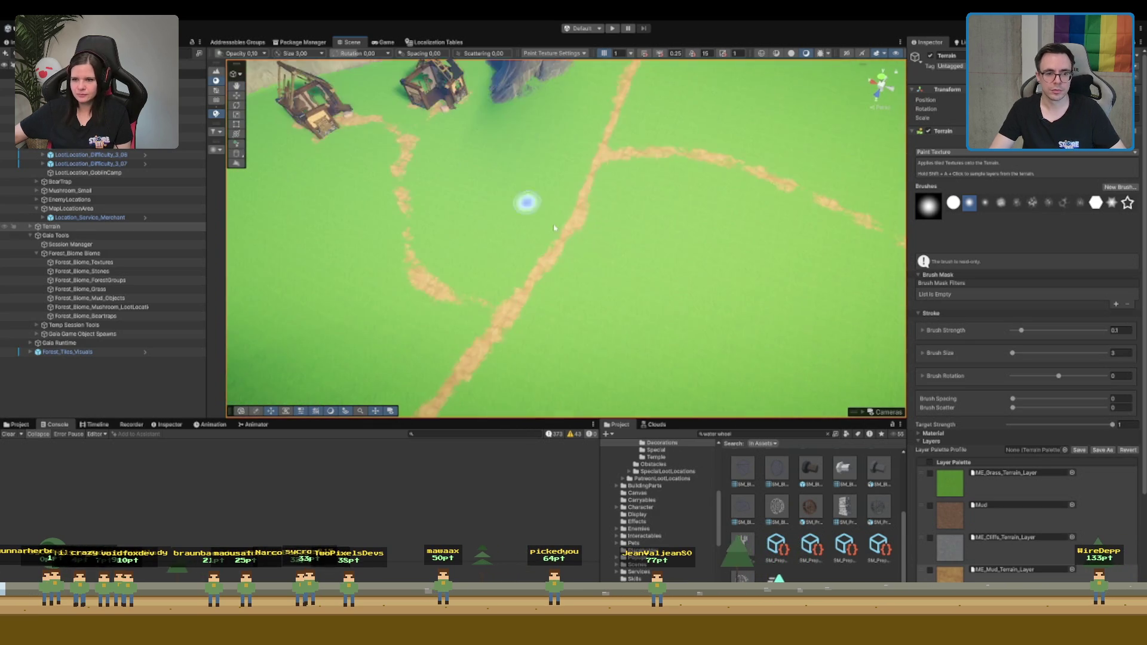
scroll(550, 227, "down", 4)
scroll(642, 235, "up", 4)
scroll(642, 235, "down", 5)
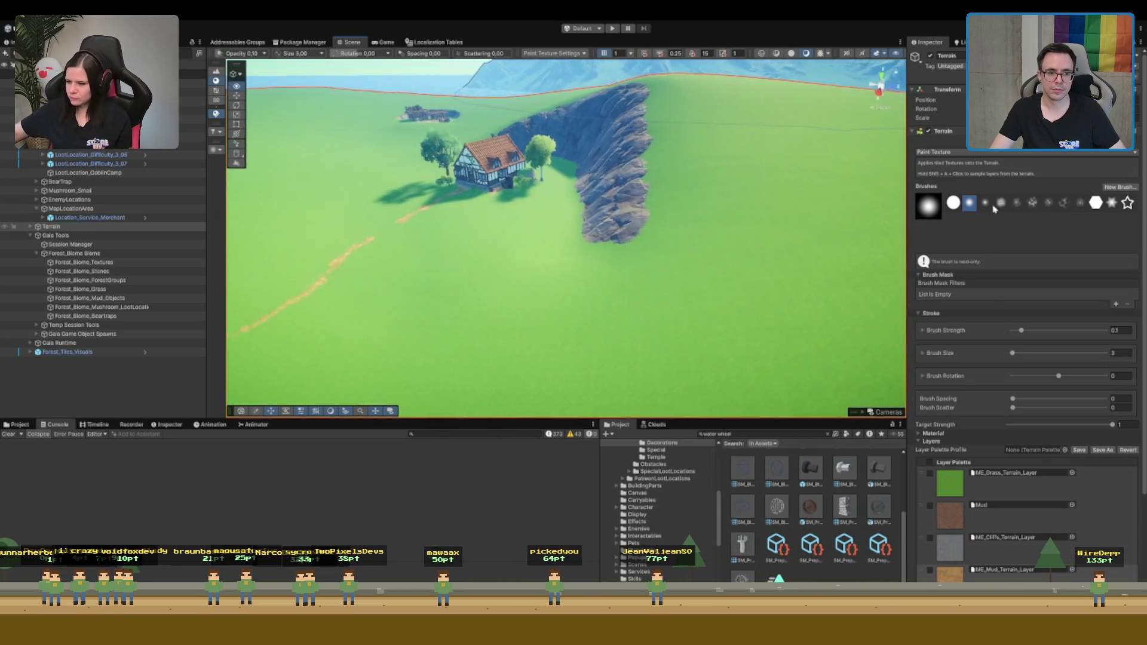
scroll(597, 221, "down", 2)
scroll(585, 214, "up", 3)
scroll(584, 214, "down", 5)
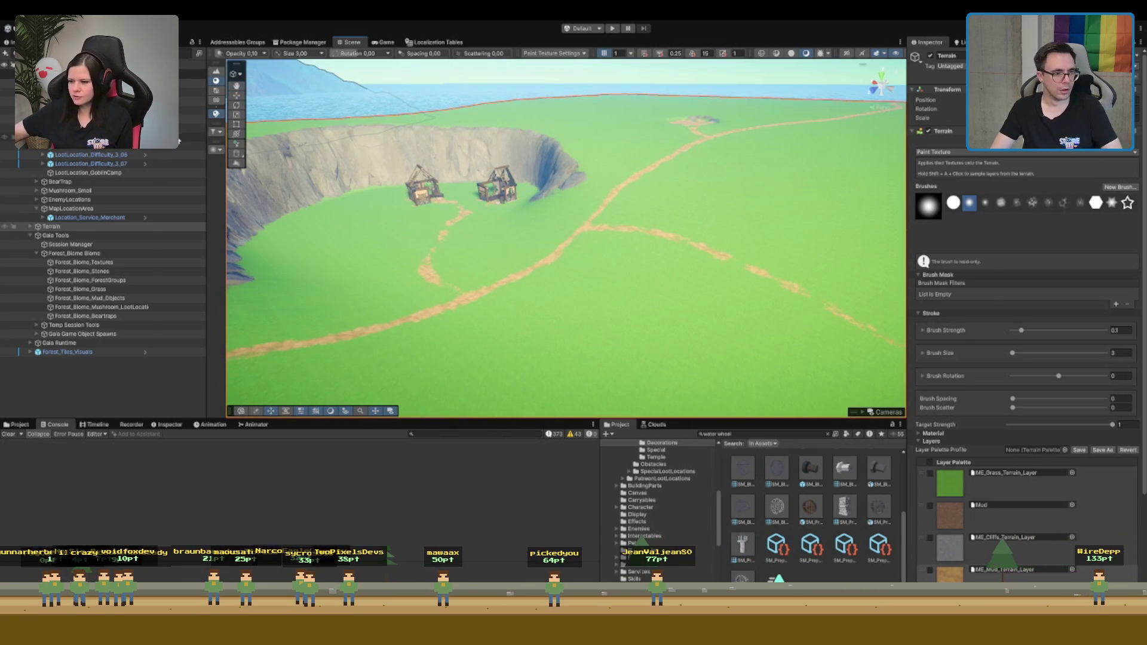
Delete the Forest_DecorationObject_04 house under LootLocation_Difficulty_3_07
left_click(104, 162)
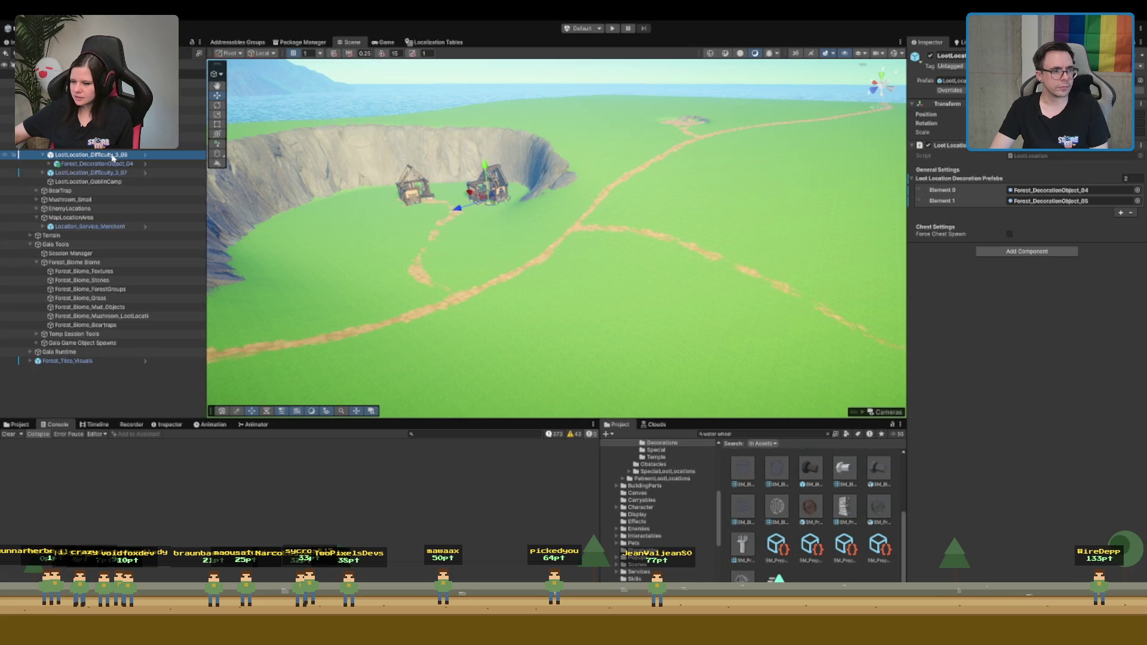
left_click(124, 167)
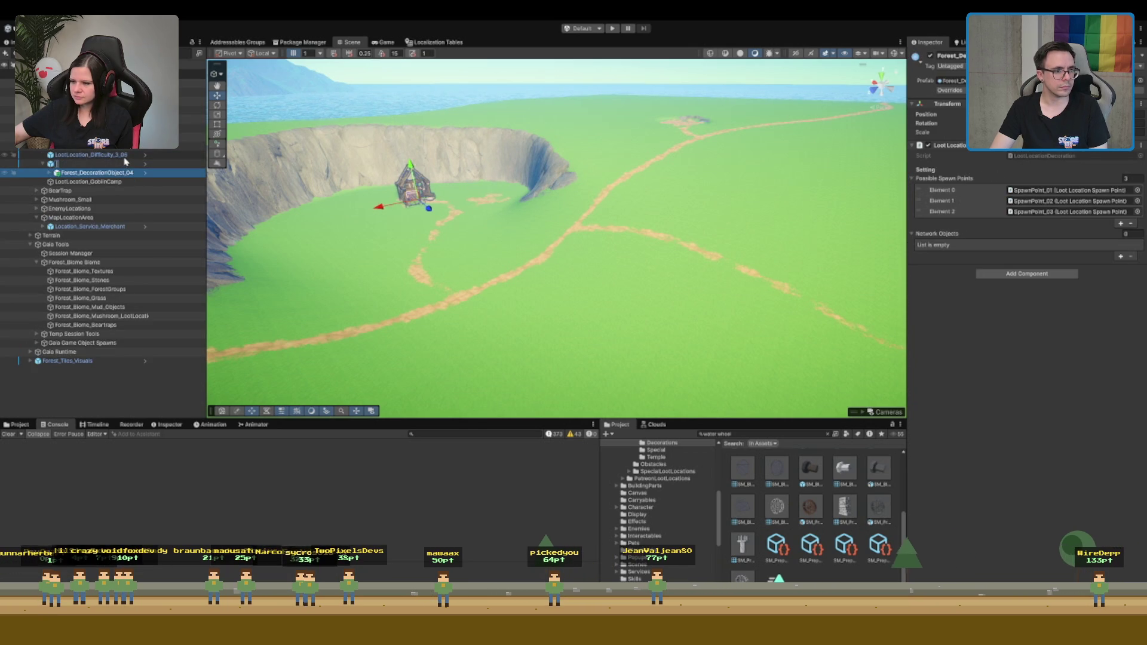
key("Delete")
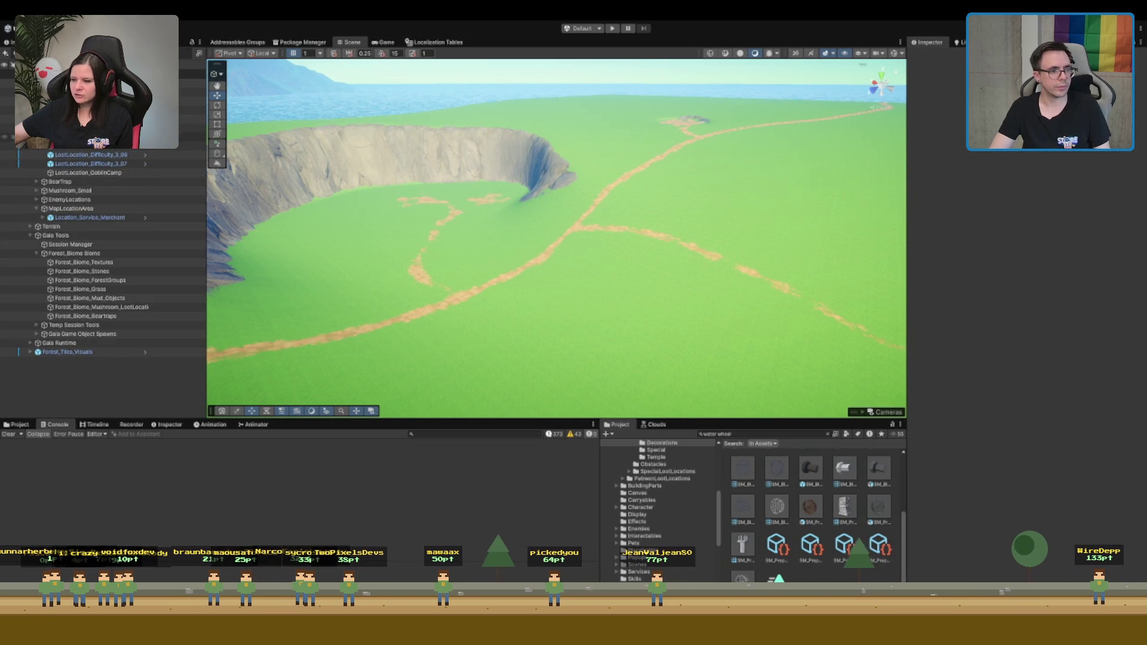
Add LootLocation_Difficulty_3_06 and 3_07 to MapTile's Loot Locations list, making 7 entries
left_click(89, 83)
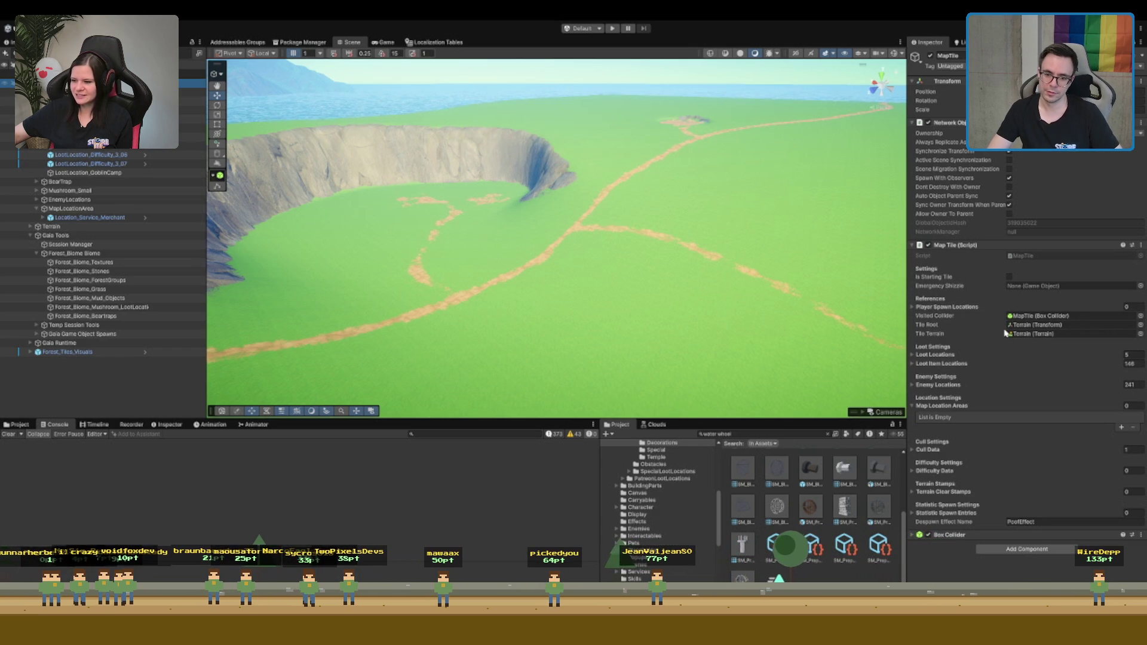
left_click_drag(1014, 406, 935, 354)
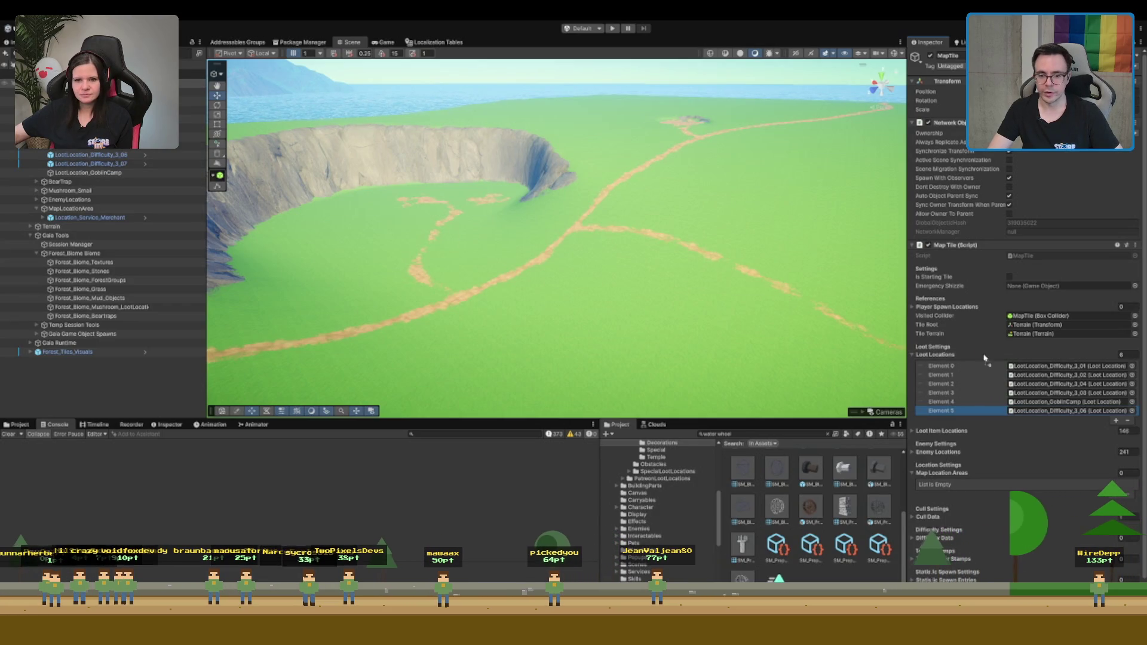
left_click_drag(960, 357, 920, 395)
double_click(120, 148)
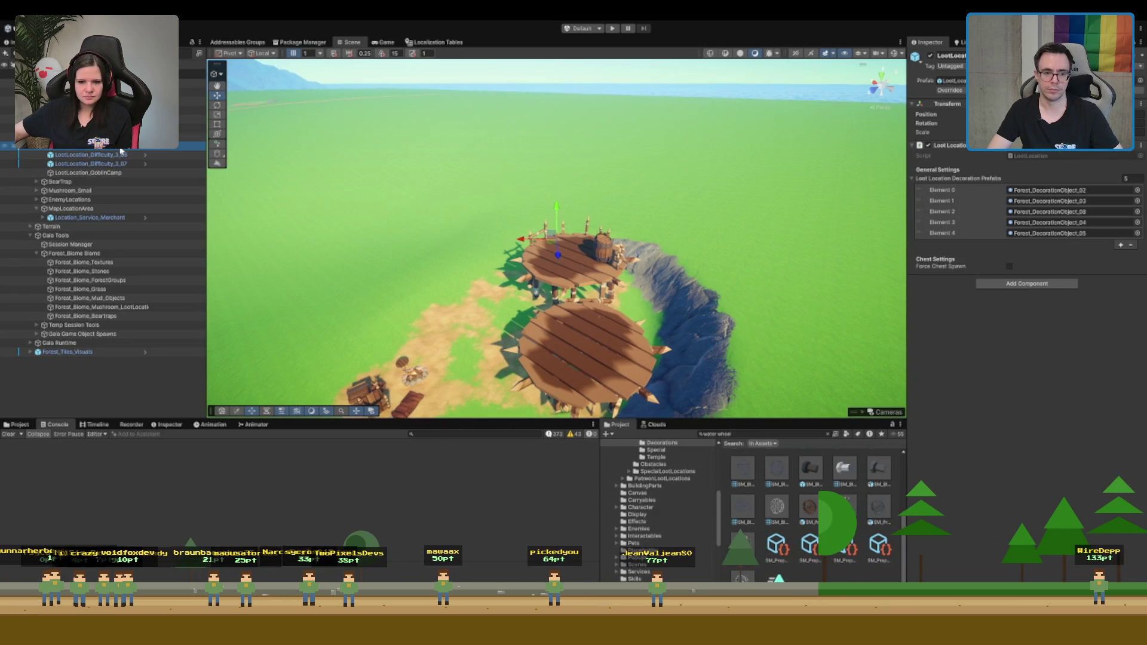
Delete the loot location above LootLocation_GoblinCamp, then undo back to MapTile's Loot Locations
left_click_drag(484, 295, 732, 227)
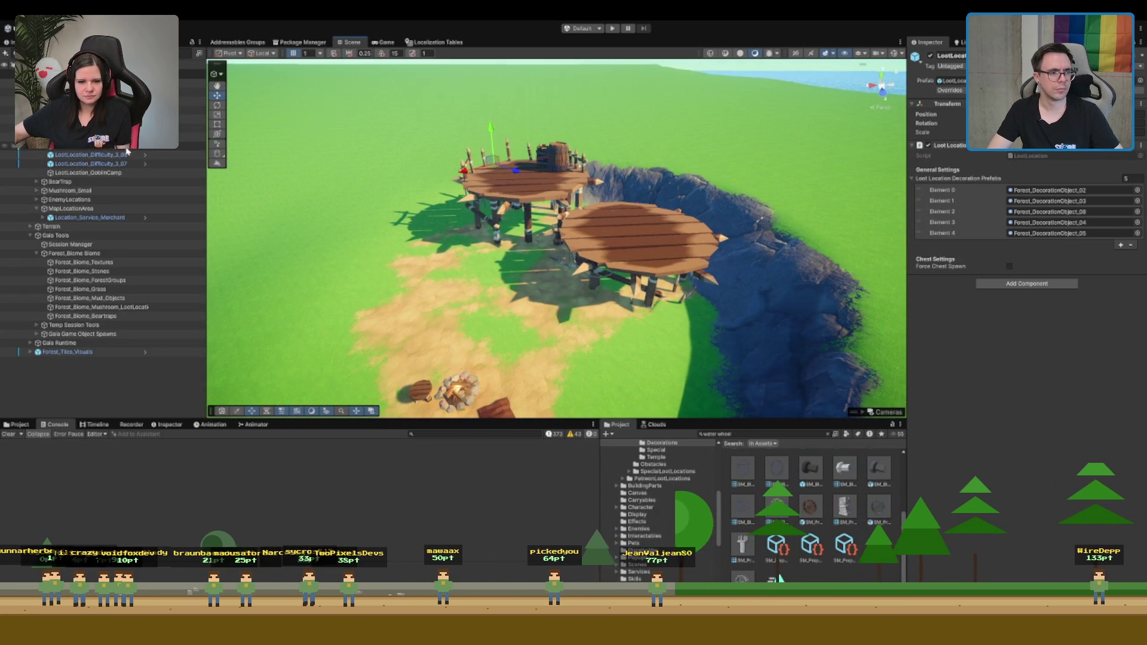
left_click(119, 173)
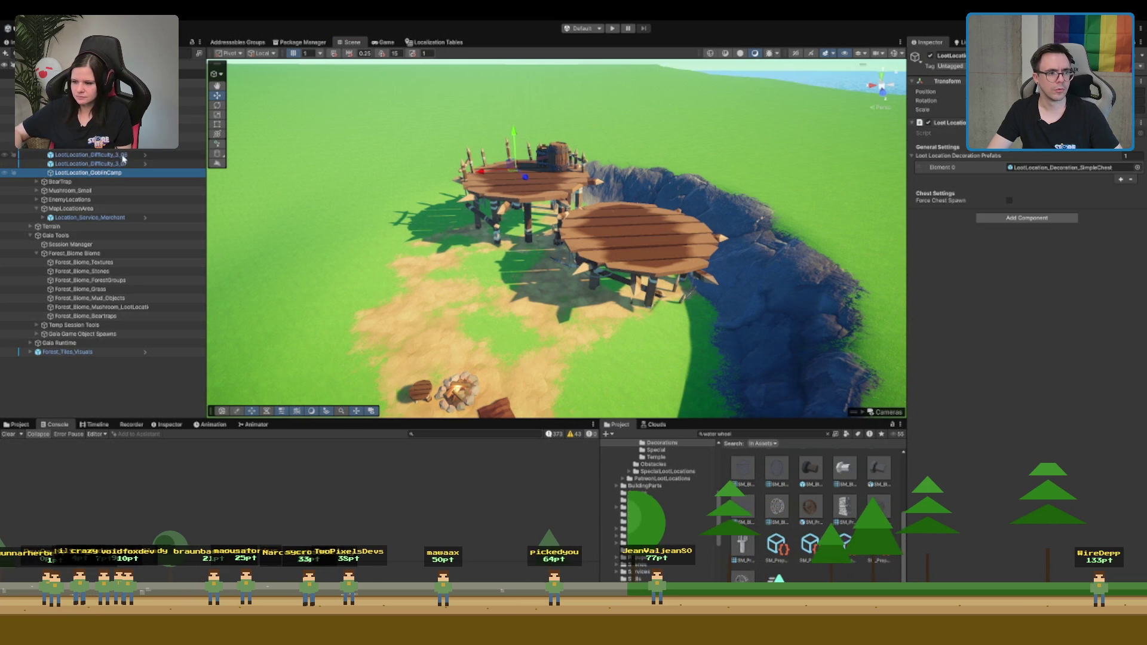
left_click(126, 147)
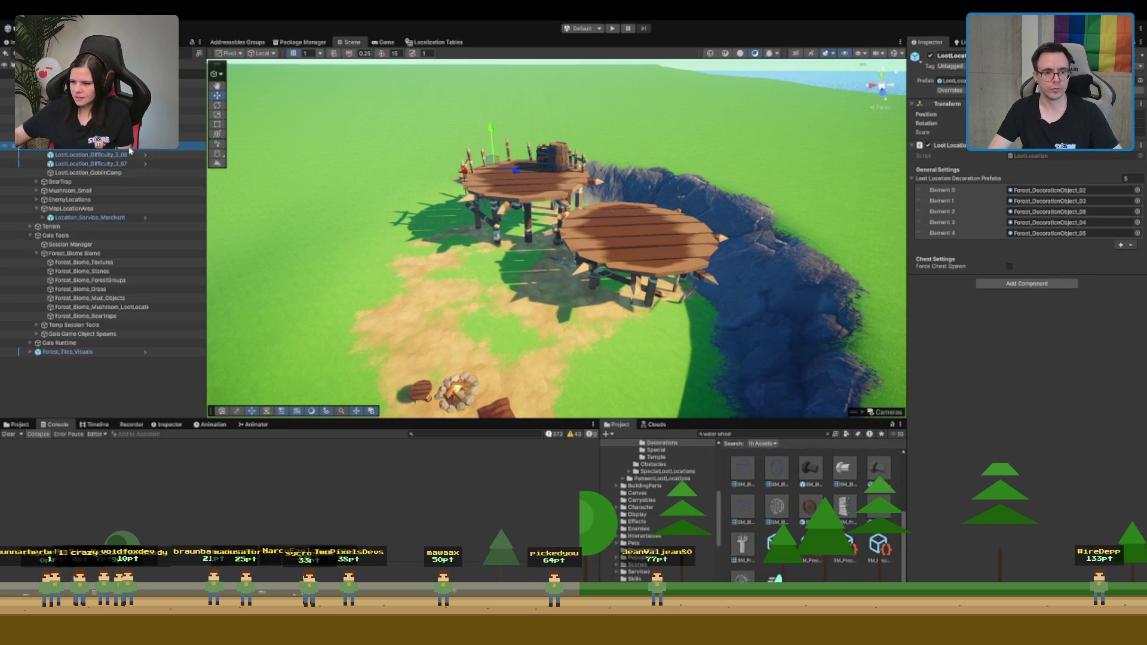
key("Delete")
scroll(555, 239, "down", 5)
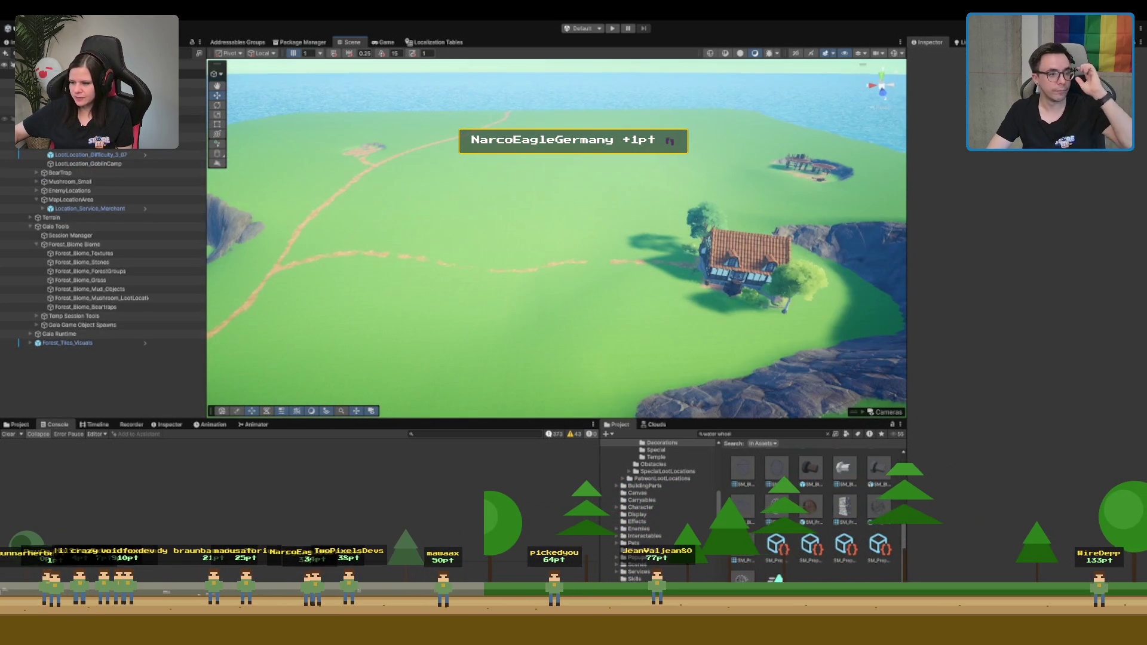
key("ctrl+z")
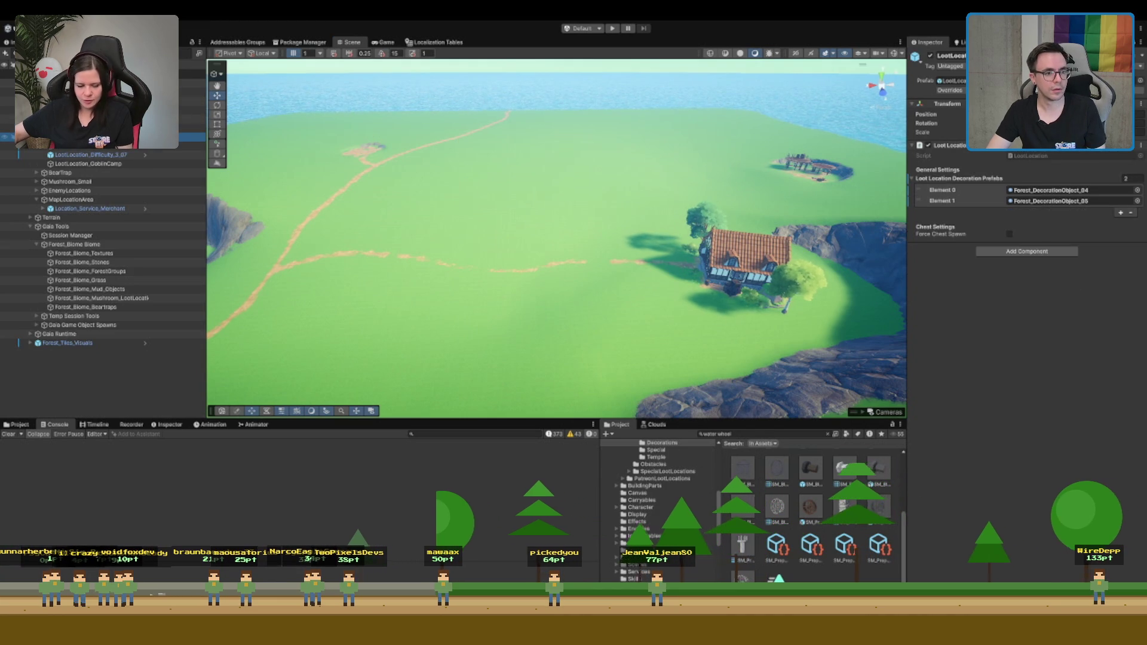
key("ctrl+z")
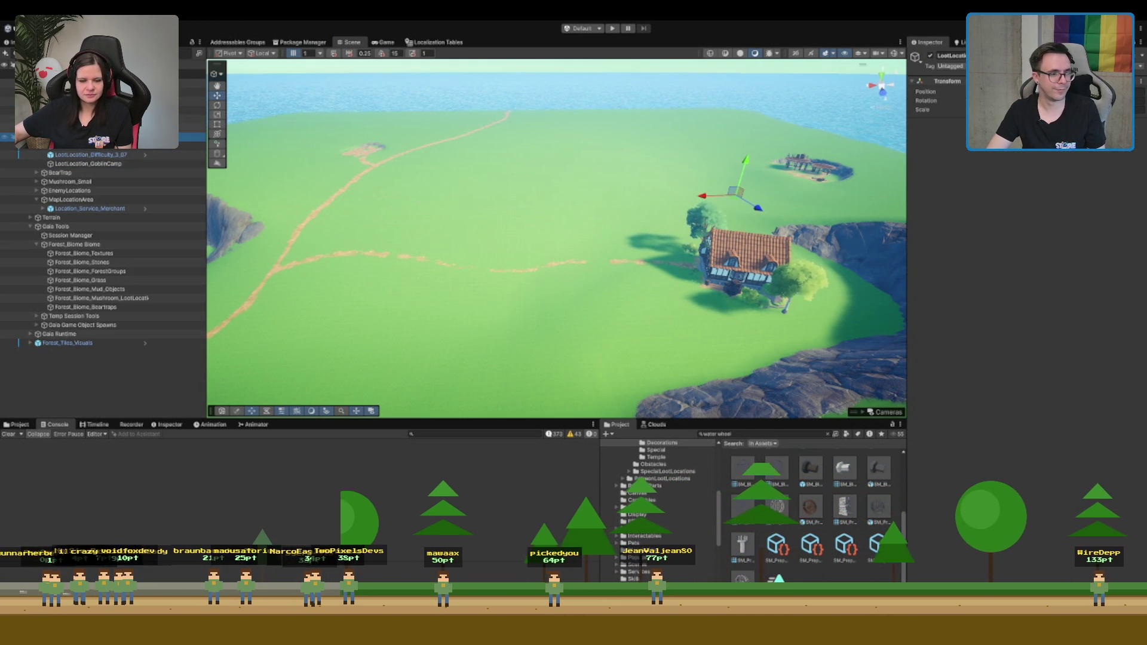
key("ctrl+z")
key("ctrl+z")
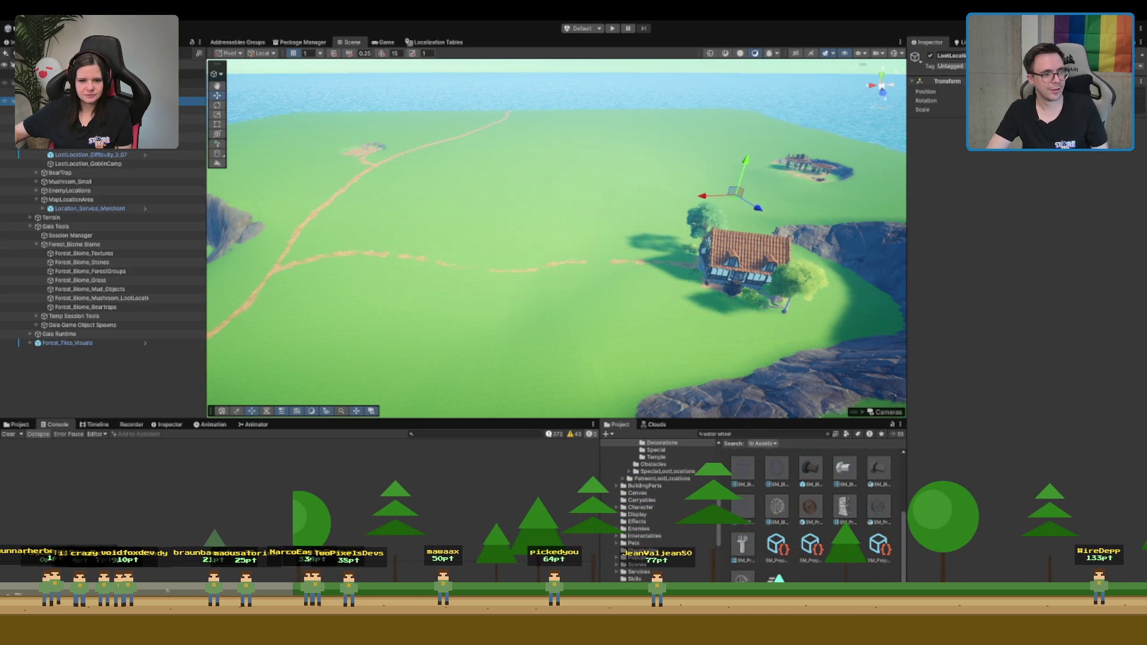
key("ctrl+z")
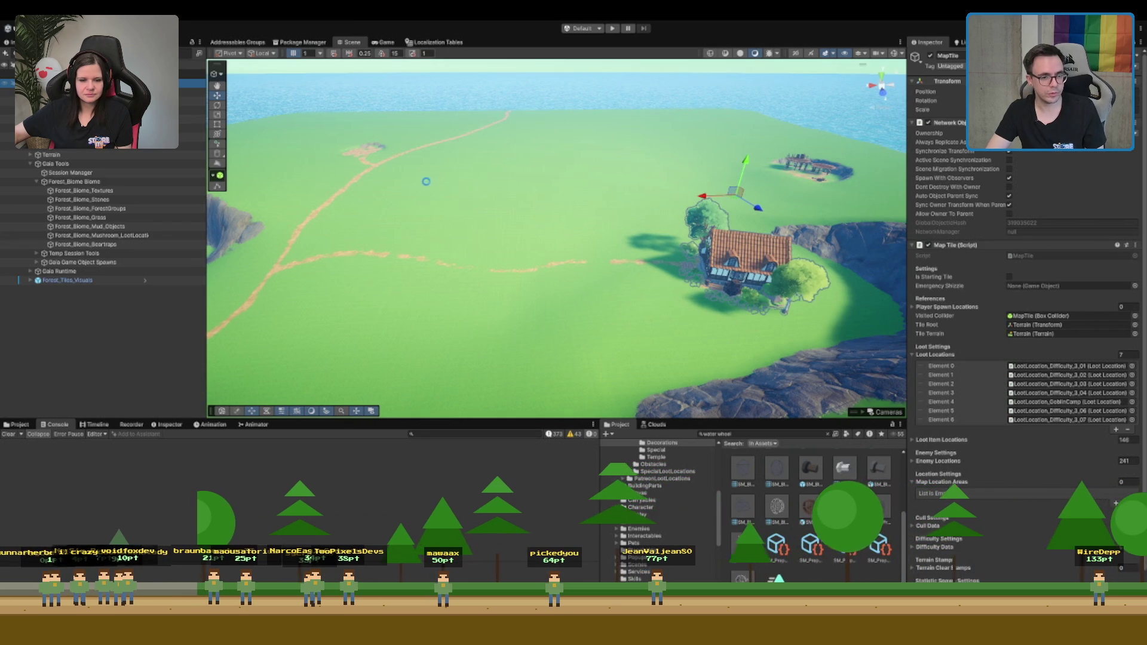
Deselect everything and survey the painted dirt paths toward the left and right cliffs
left_click_drag(310, 217, 148, 170)
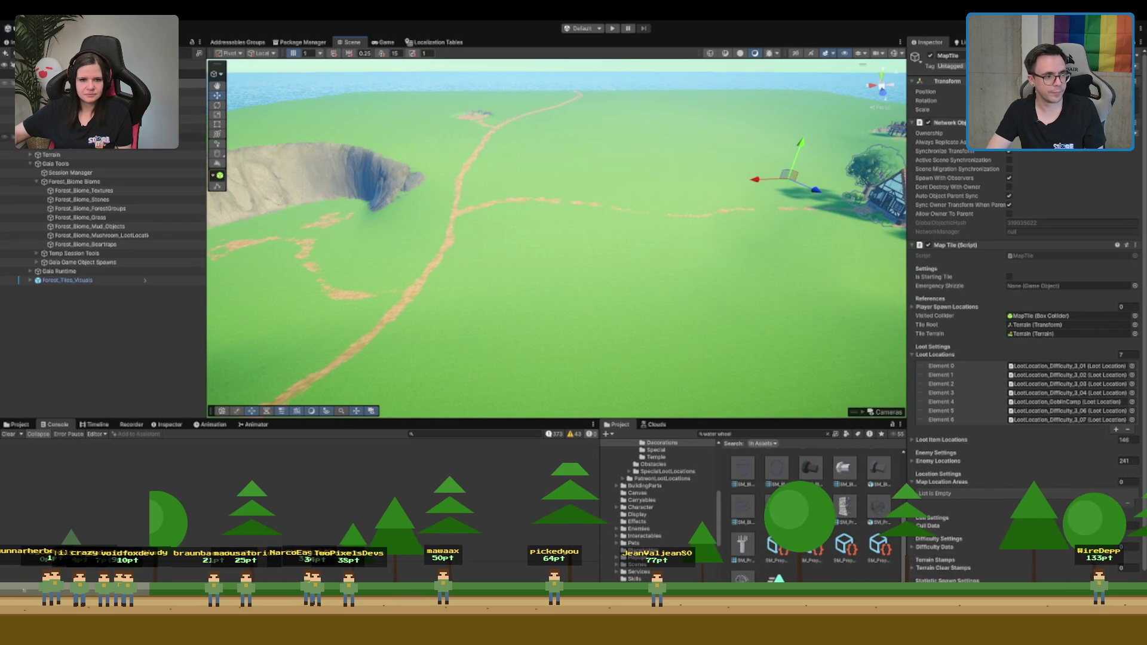
scroll(102, 209, "down", 1)
left_click(102, 334)
left_click_drag(250, 180, 361, 173)
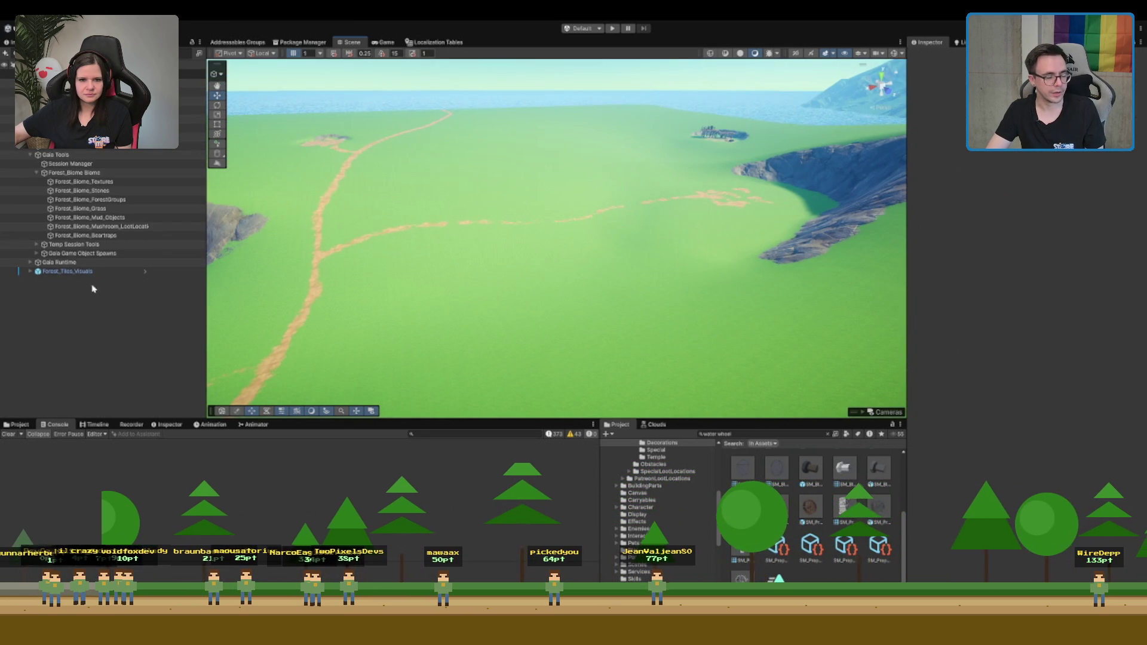
Spawn Forest_Biome_Stones rocks at Global Spawn Density 0.6, then select Forest_Biome_ForestGroups
left_click(105, 191)
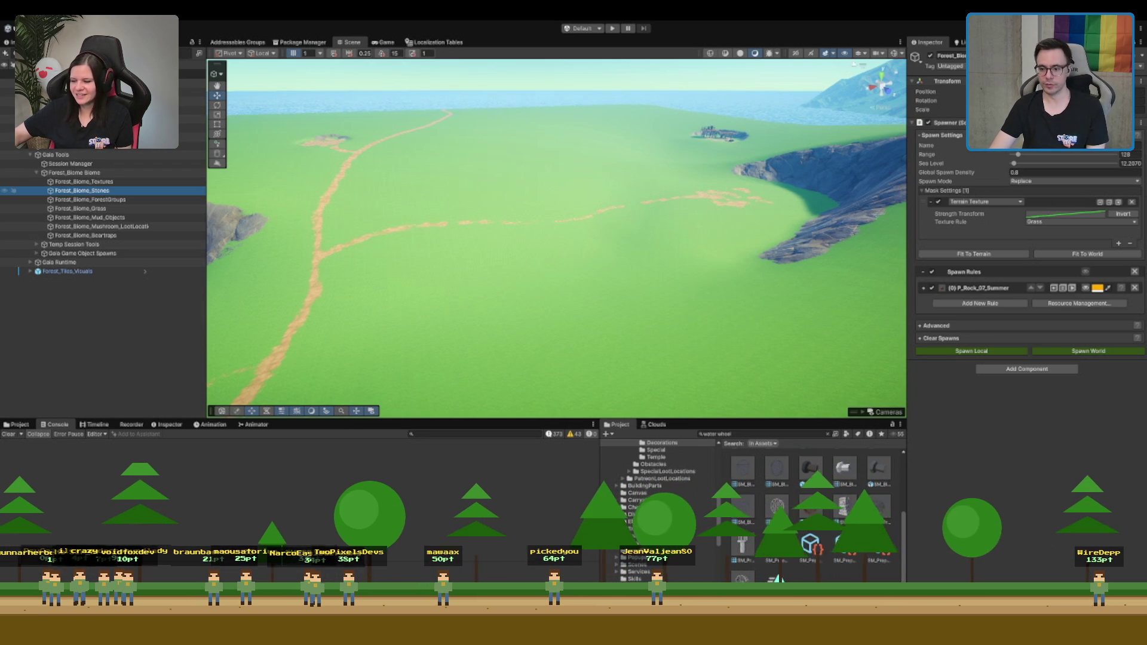
left_click_drag(763, 173, 697, 106)
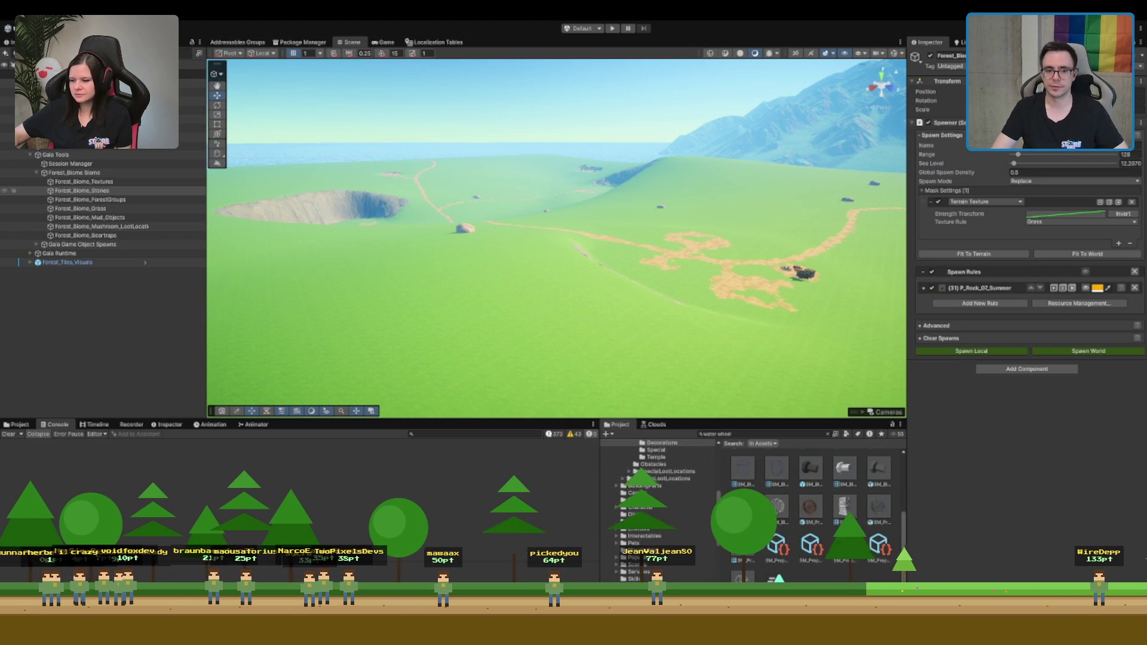
left_click(1069, 172)
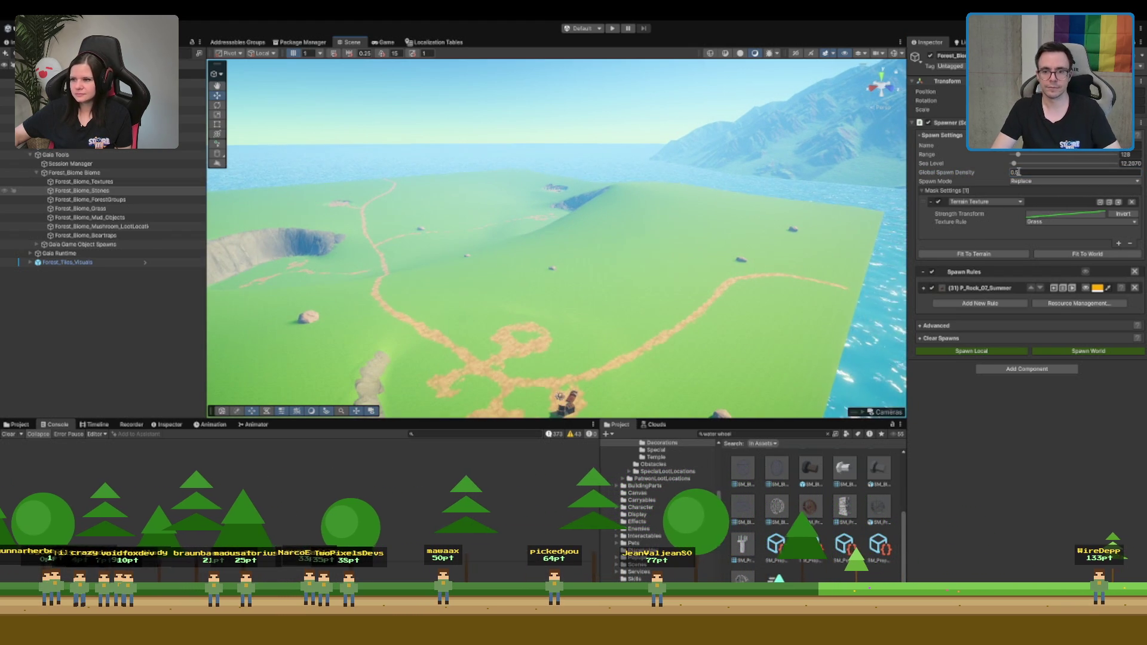
type("0.6")
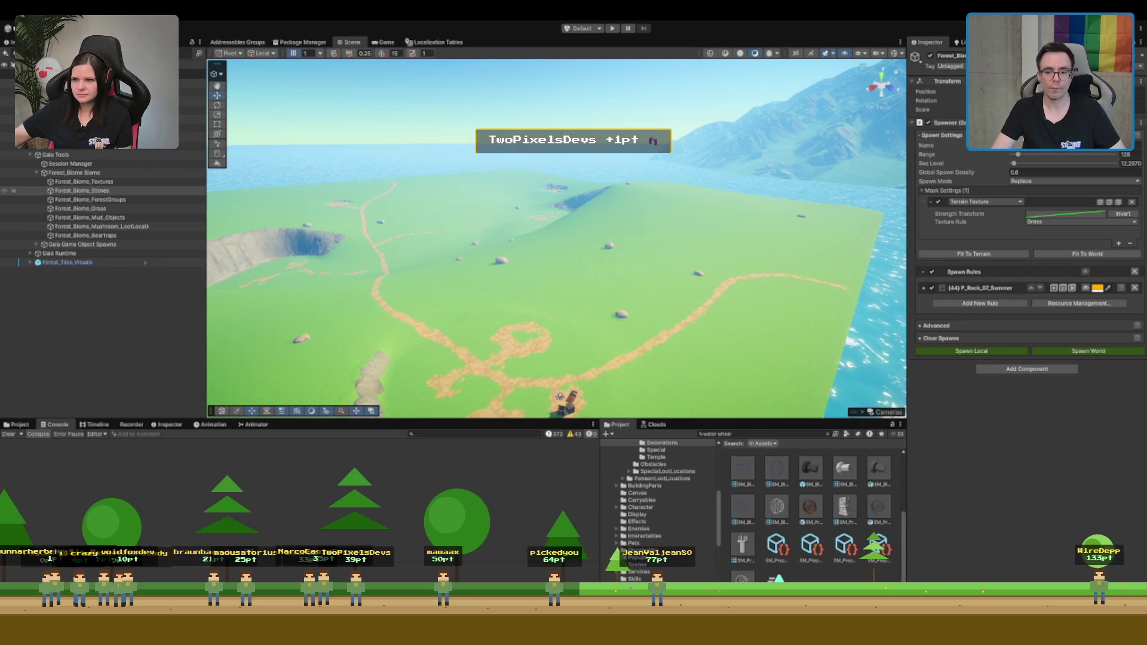
key("f")
mouse_move(690, 266)
left_mouse_down()
mouse_move(768, 225)
mouse_move(602, 218)
mouse_move(659, 207)
left_mouse_up()
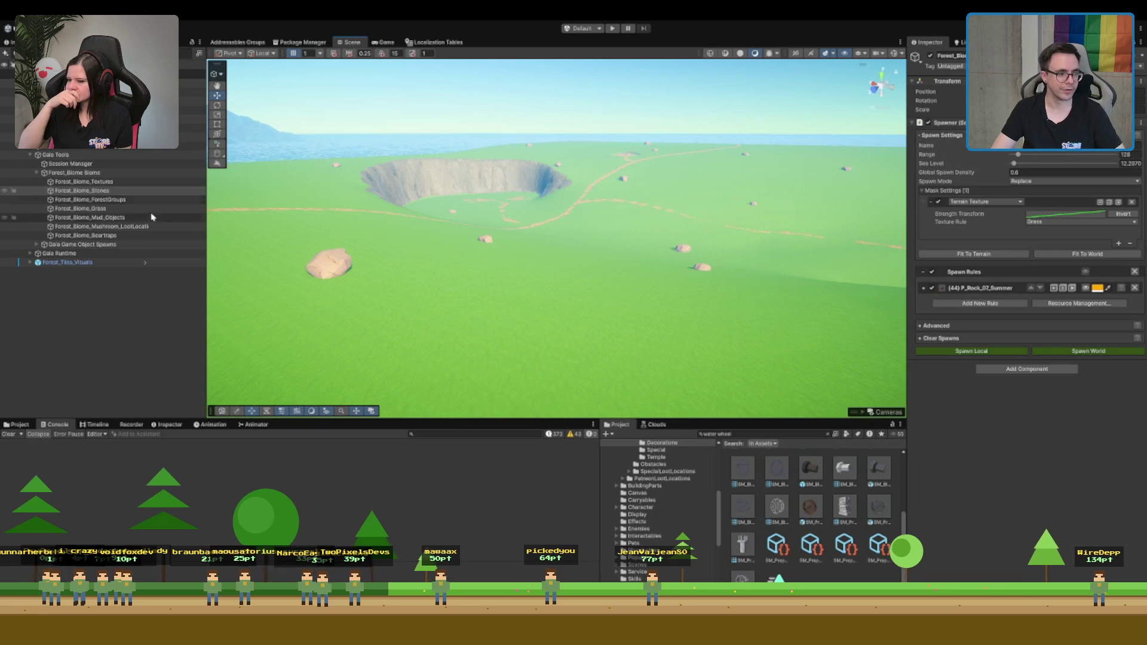
left_click(147, 200)
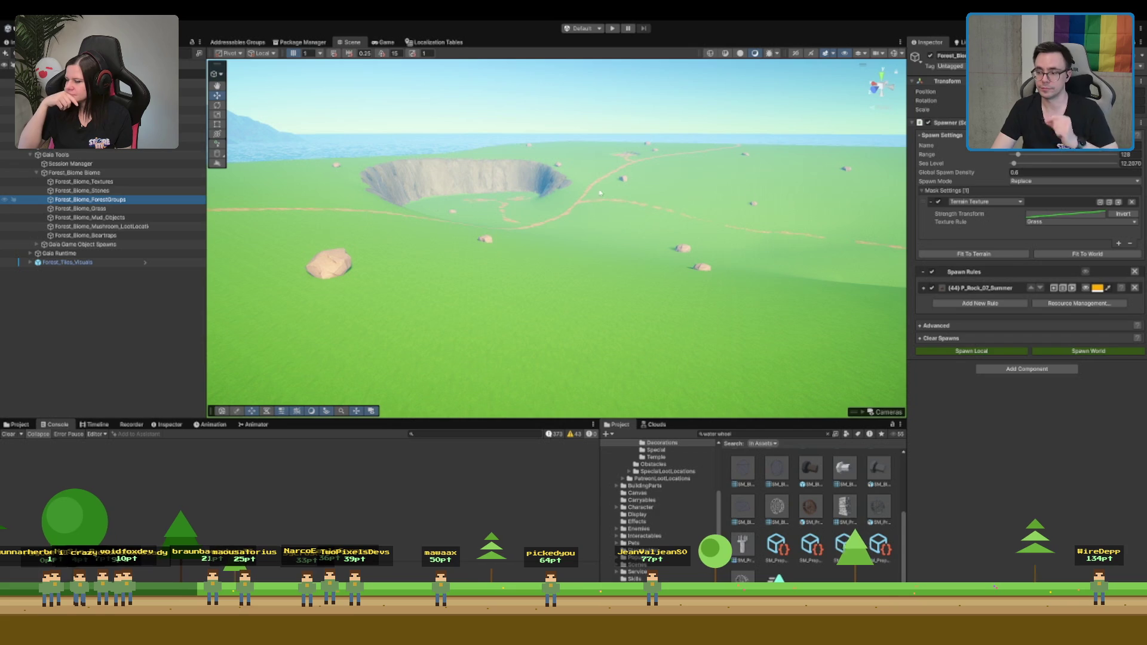
mouse_move(657, 215)
left_mouse_down()
mouse_move(687, 209)
mouse_move(675, 210)
left_mouse_up()
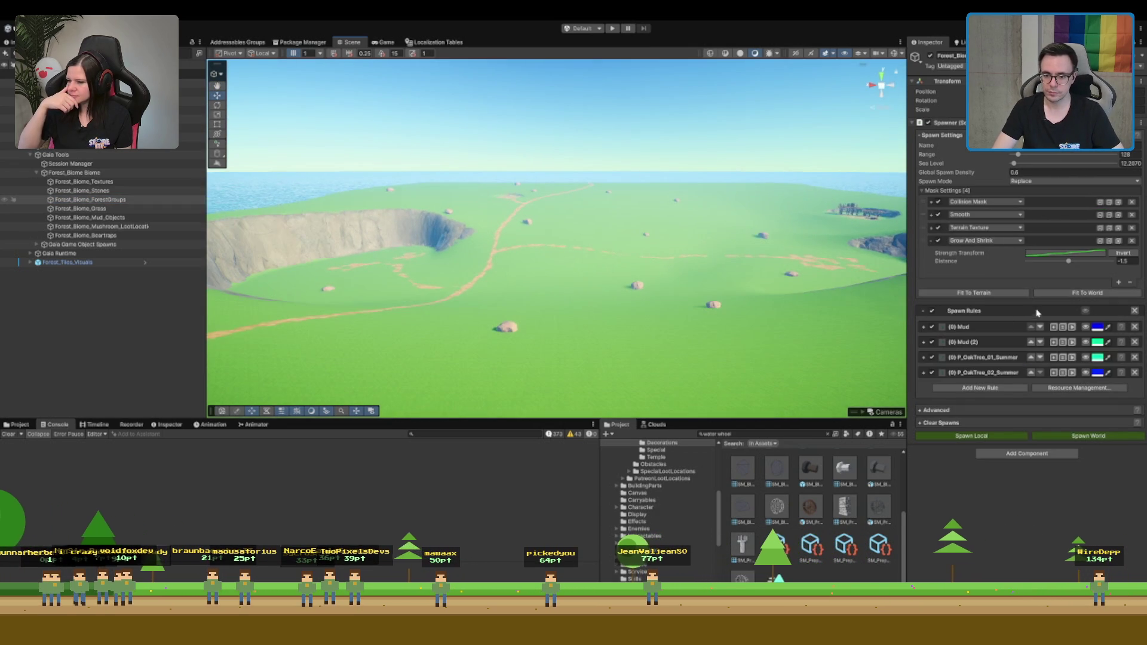
Preview the Mud rule, expand the collision mask, and spawn forest groups across the world
left_click(1085, 326)
scroll(715, 264, "down", 5)
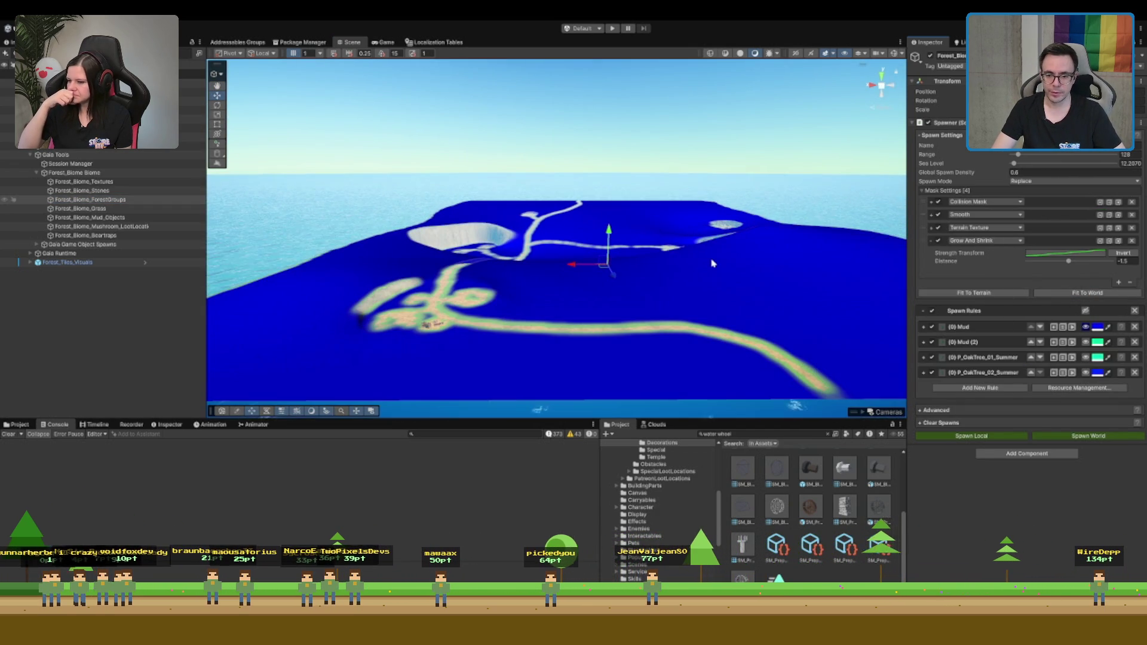
left_click(1041, 203)
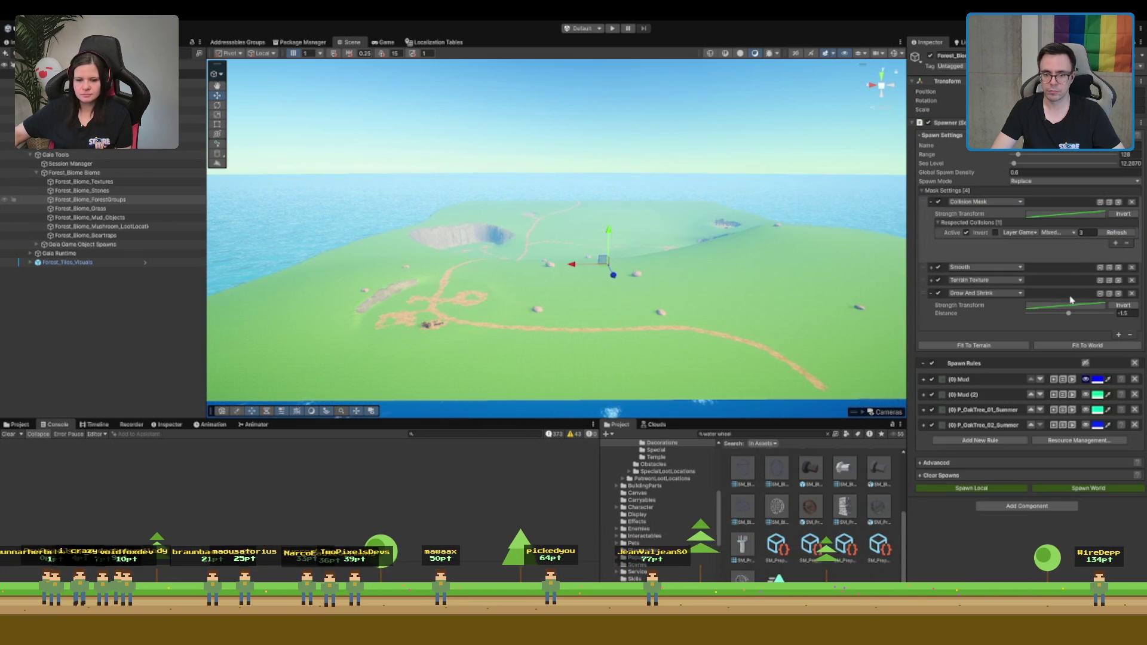
left_click(1083, 488)
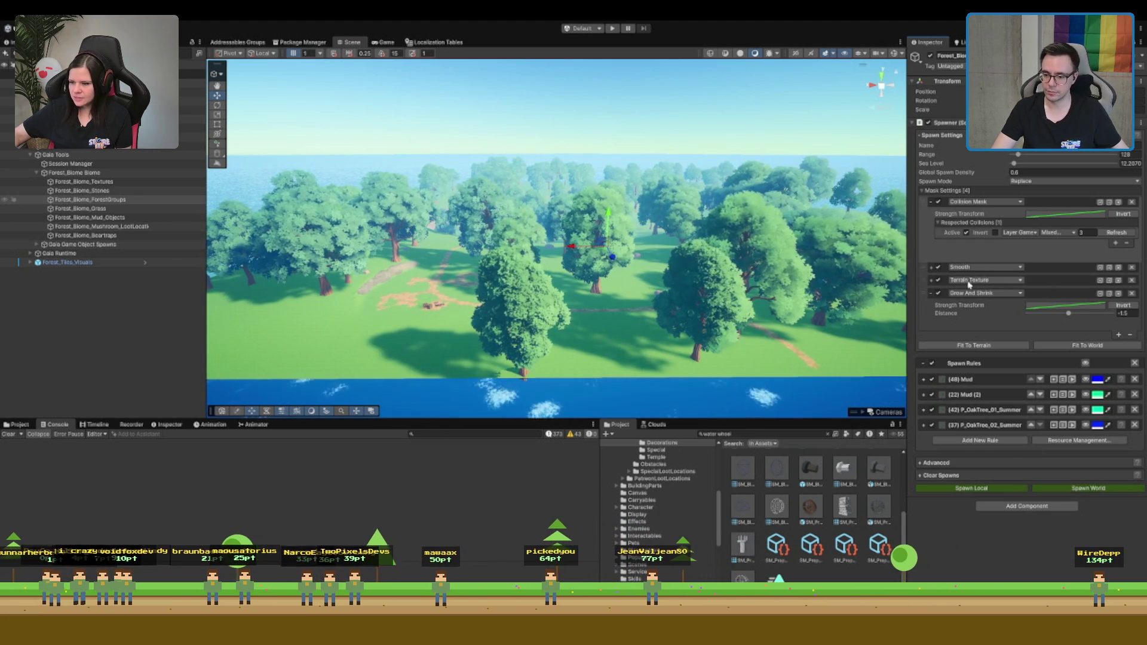
mouse_move(780, 266)
left_mouse_down()
mouse_move(683, 266)
mouse_move(609, 291)
left_mouse_up()
Raise Global Spawn Density to 0.8 and respawn the denser forest
left_click(1042, 172)
type("0.8")
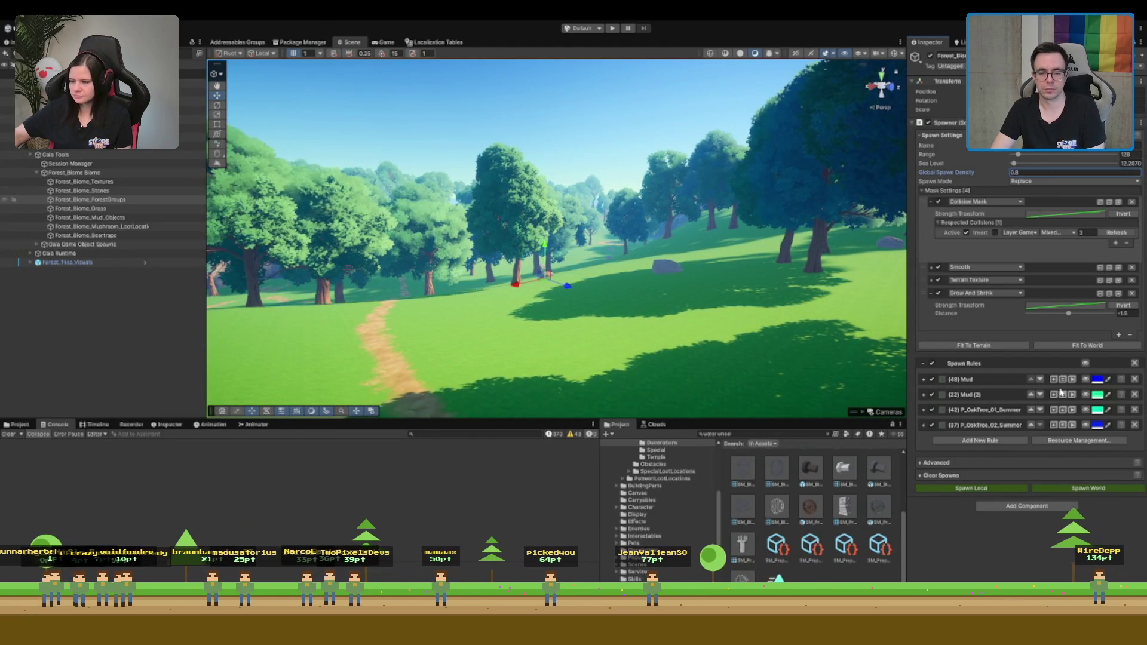
left_click(1070, 488)
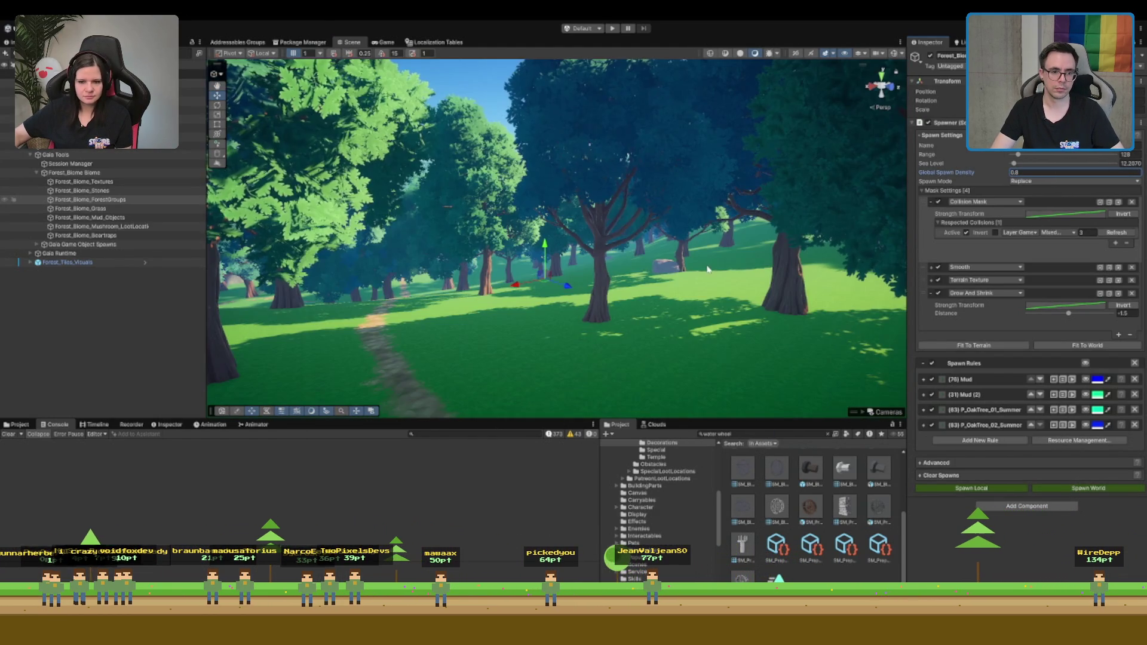
mouse_move(685, 262)
left_mouse_down()
mouse_move(639, 259)
mouse_move(721, 253)
mouse_move(766, 281)
left_mouse_up()
left_click(788, 294)
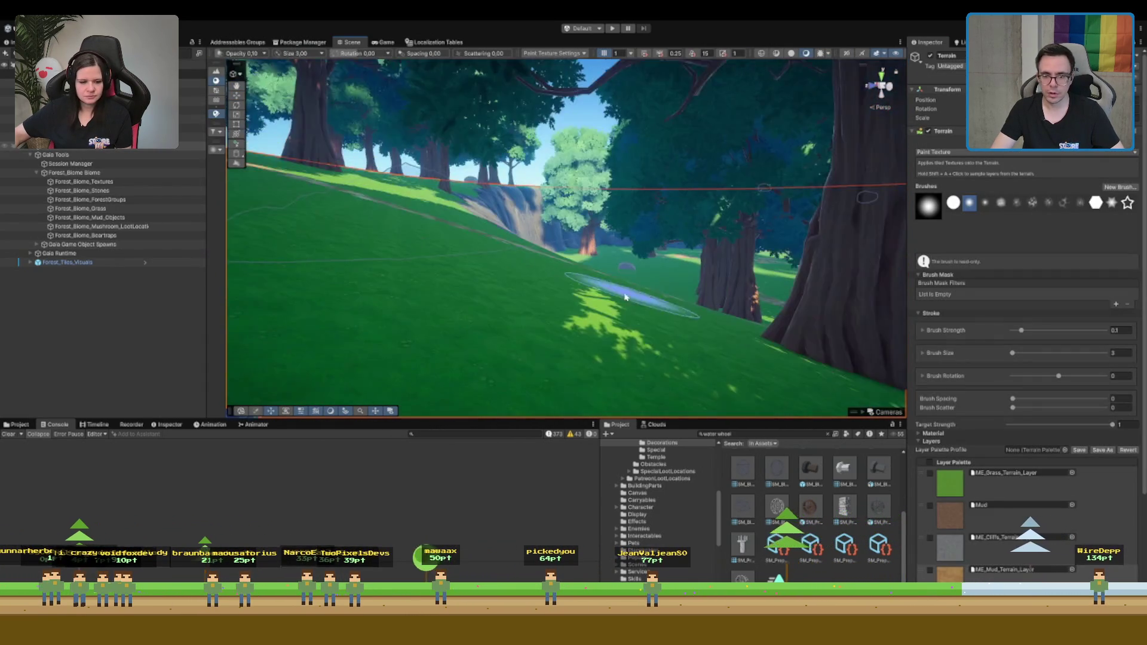
Switch the terrain tool to Paint Trees, enter 10, and undo the tree just painted
left_click(217, 90)
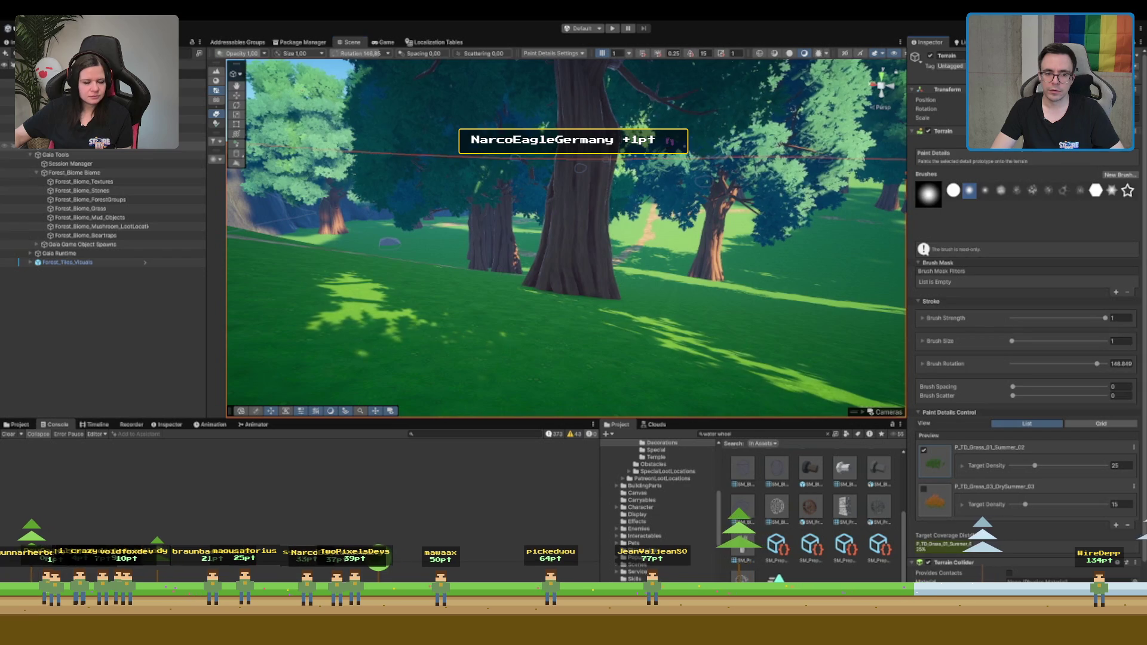
left_click(216, 123)
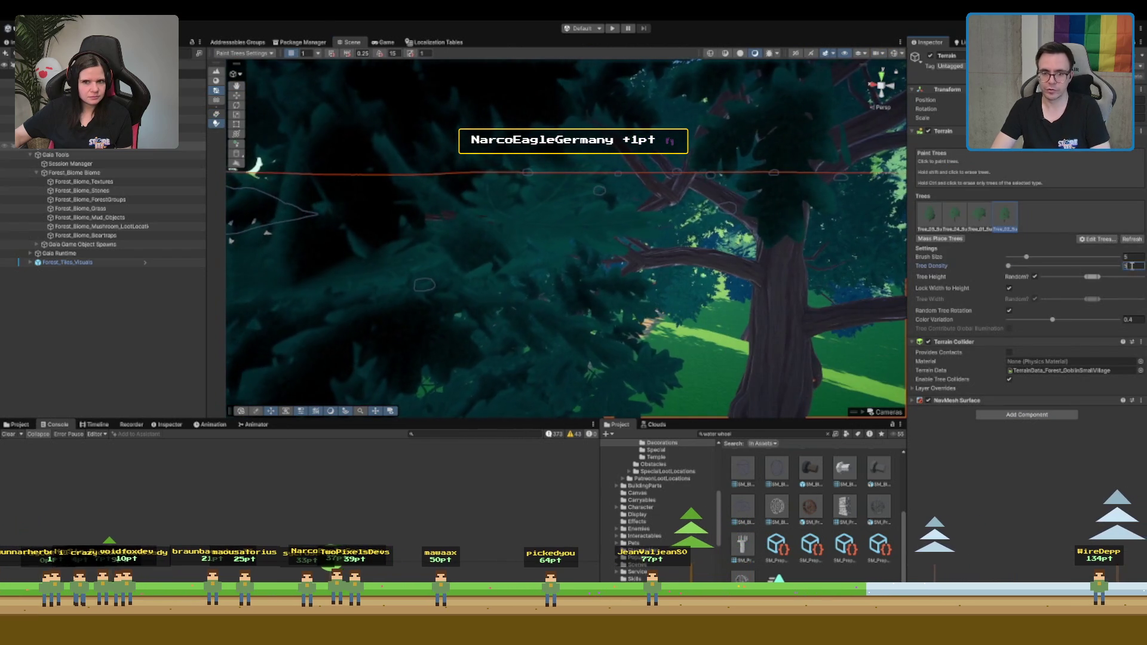
type("10")
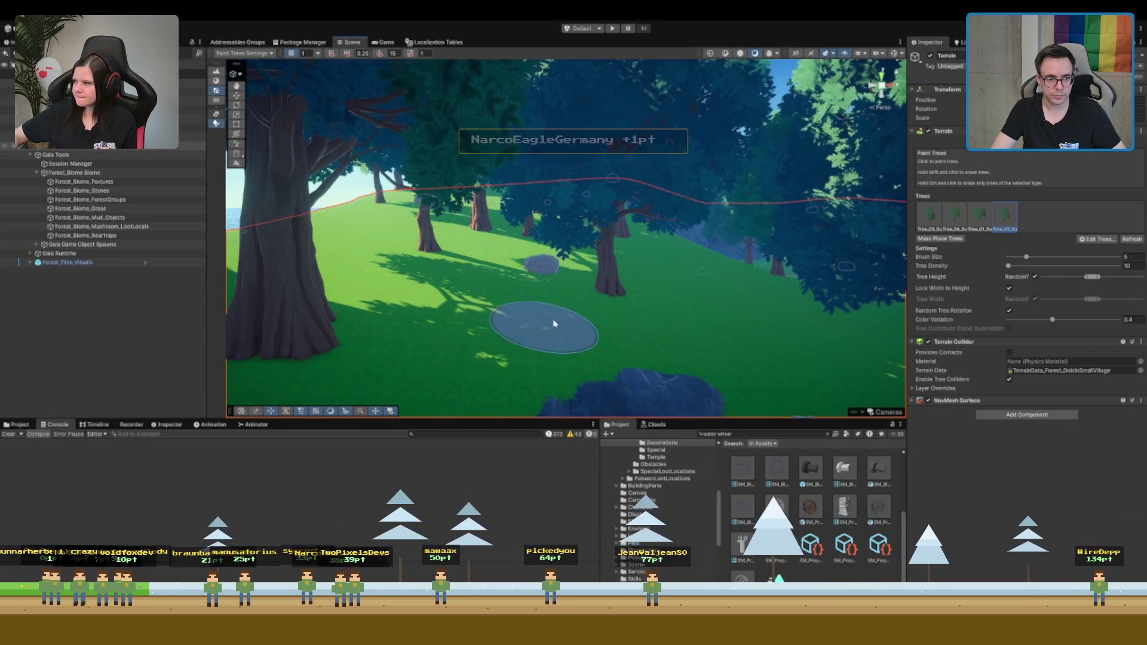
scroll(666, 265, "up", 5)
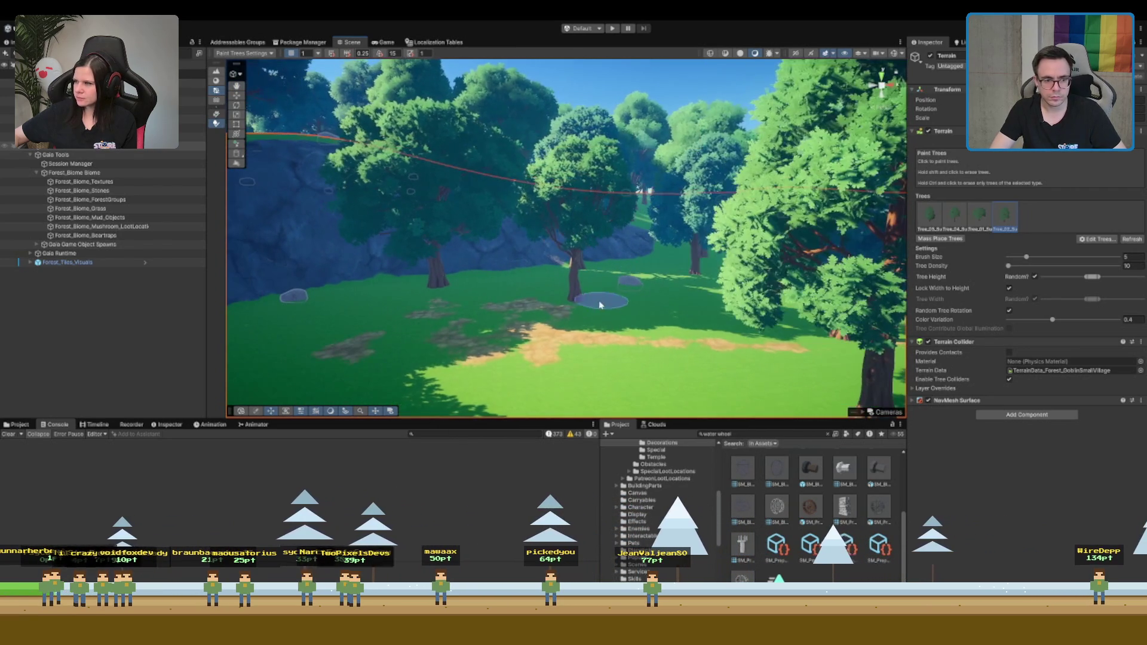
key("ctrl+z")
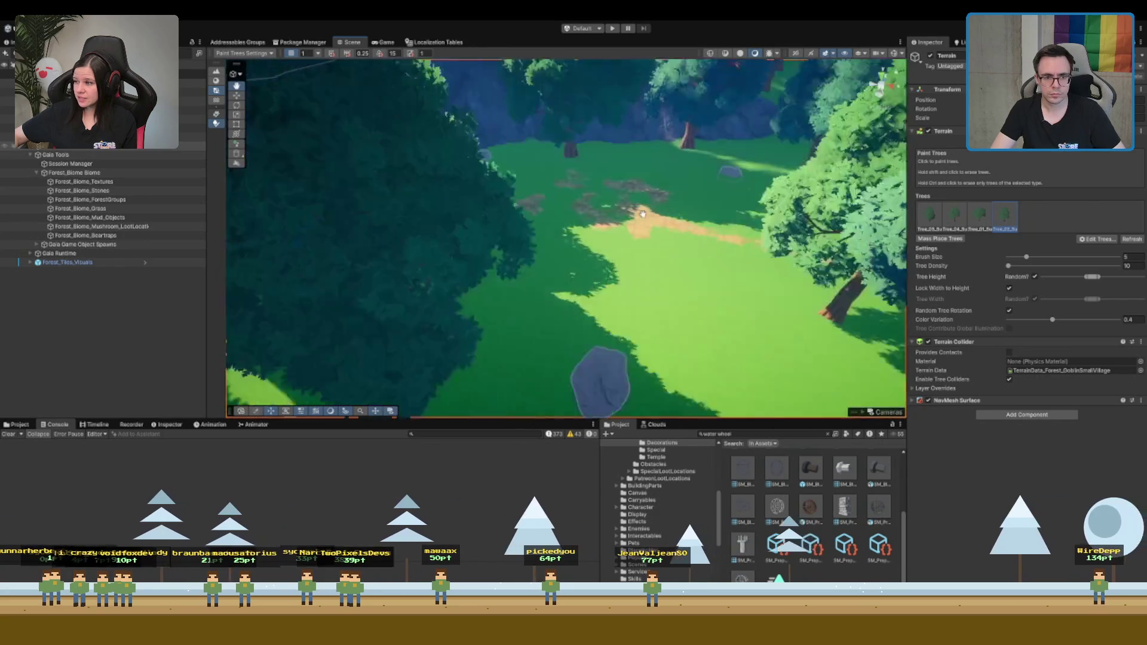
Zoom in and out, then turn the view from the sea toward the forest
scroll(664, 265, "up", 10)
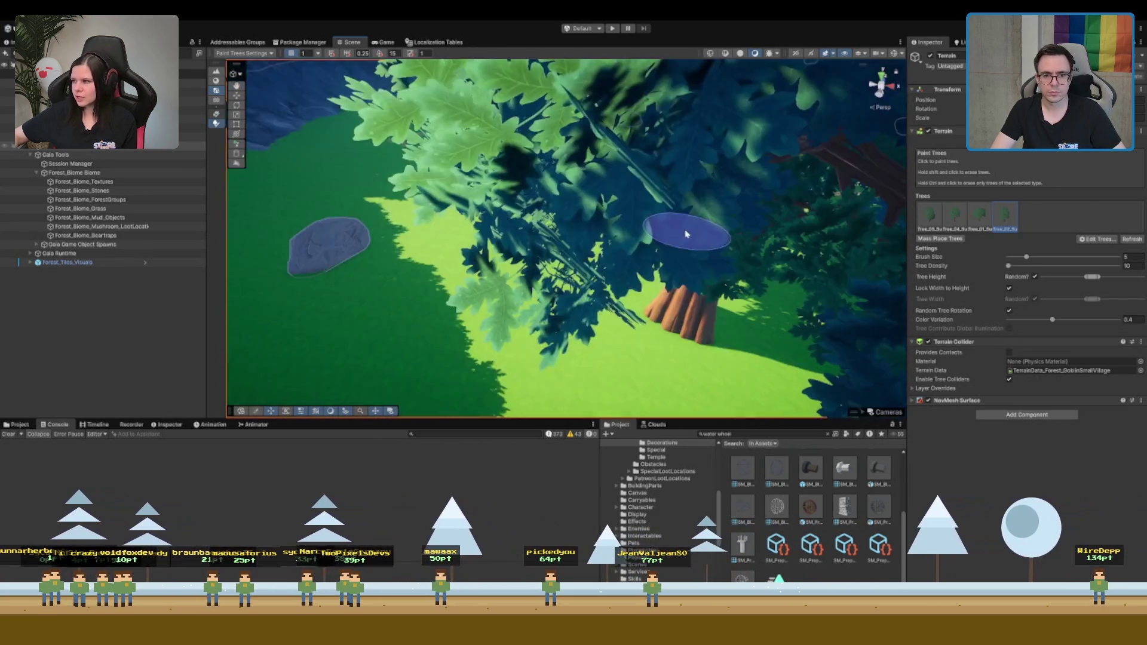
scroll(686, 234, "down", 10)
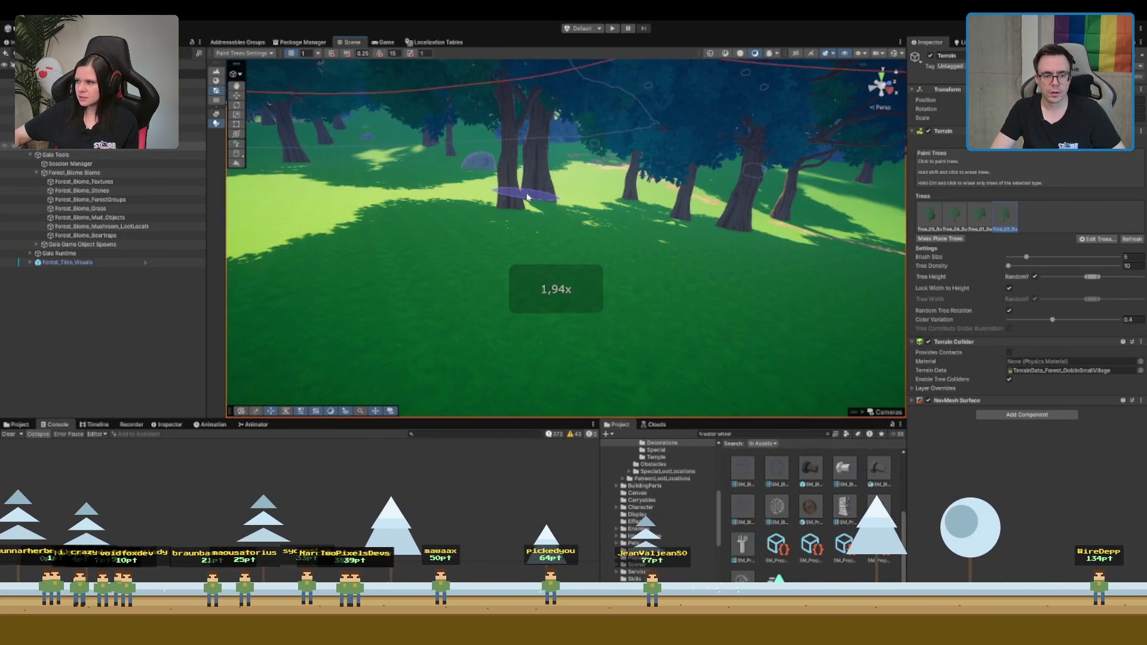
scroll(704, 181, "up", 5)
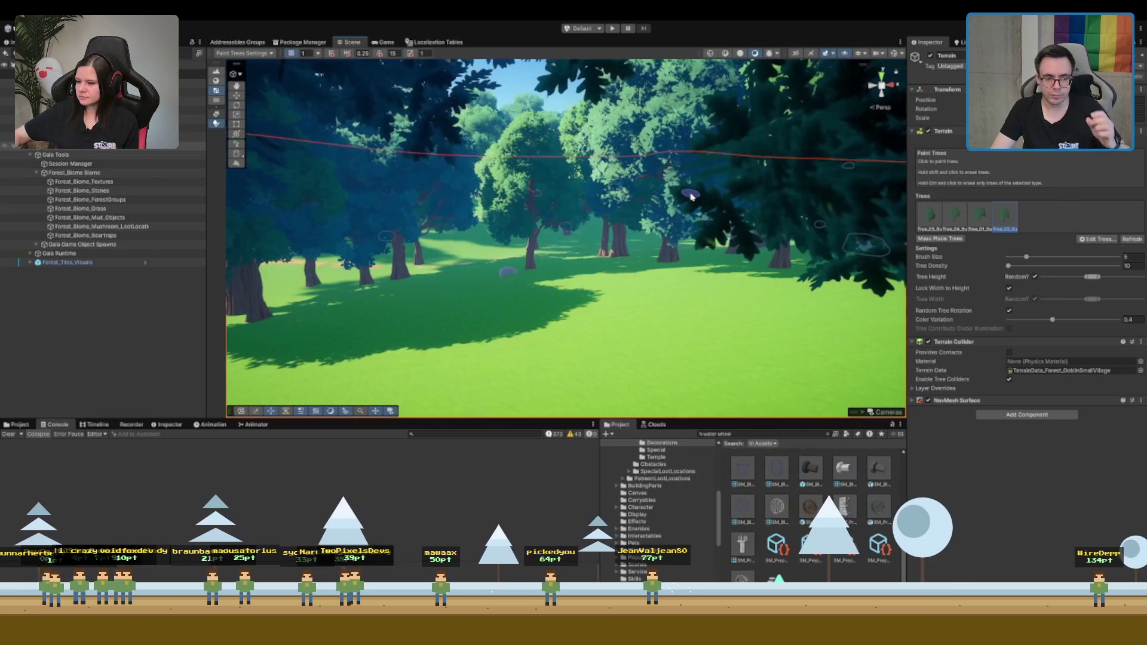
scroll(687, 203, "up", 5)
scroll(661, 265, "down", 8)
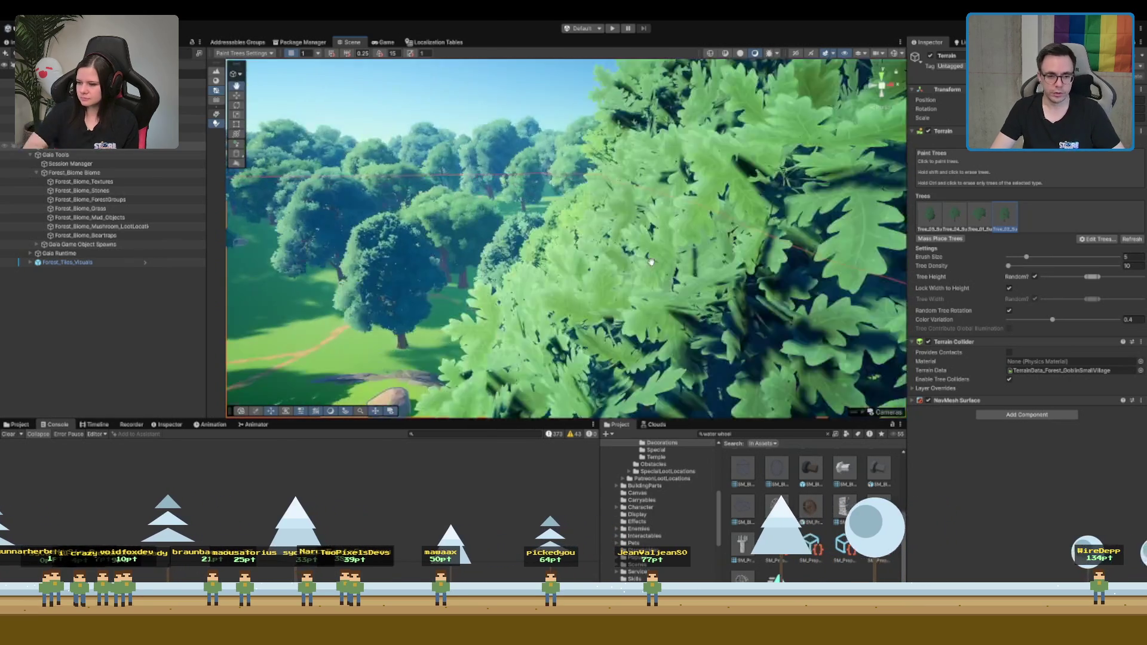
scroll(662, 265, "up", 5)
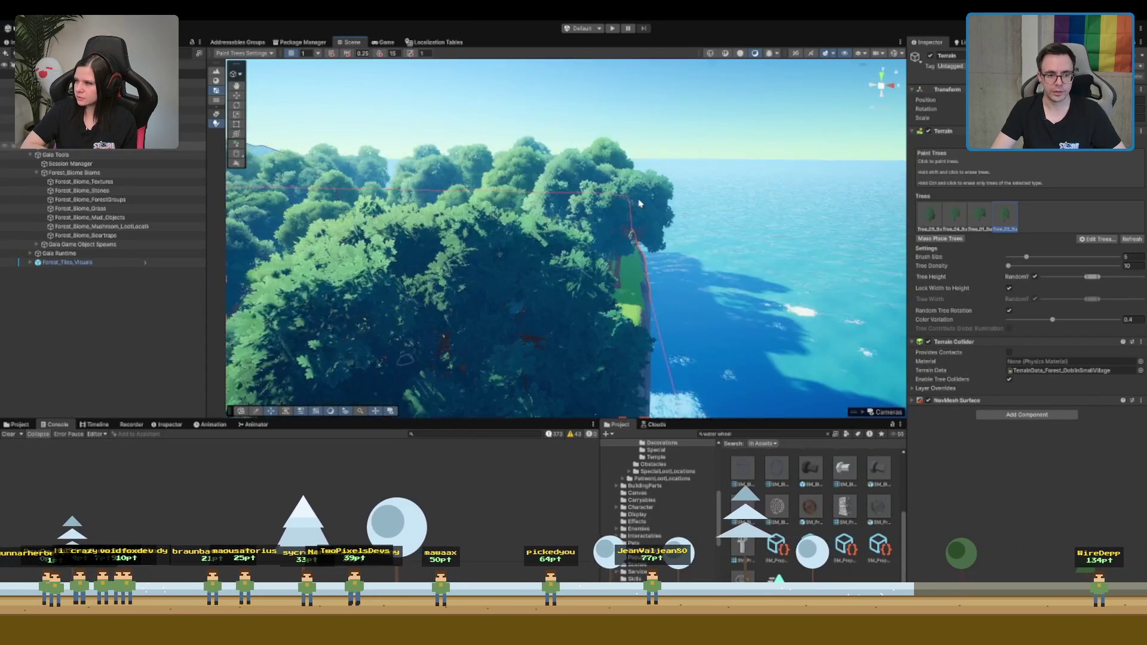
left_click_drag(661, 214, 659, 223)
mouse_move(710, 277)
left_mouse_down()
mouse_move(466, 236)
mouse_move(553, 225)
mouse_move(472, 197)
left_mouse_up()
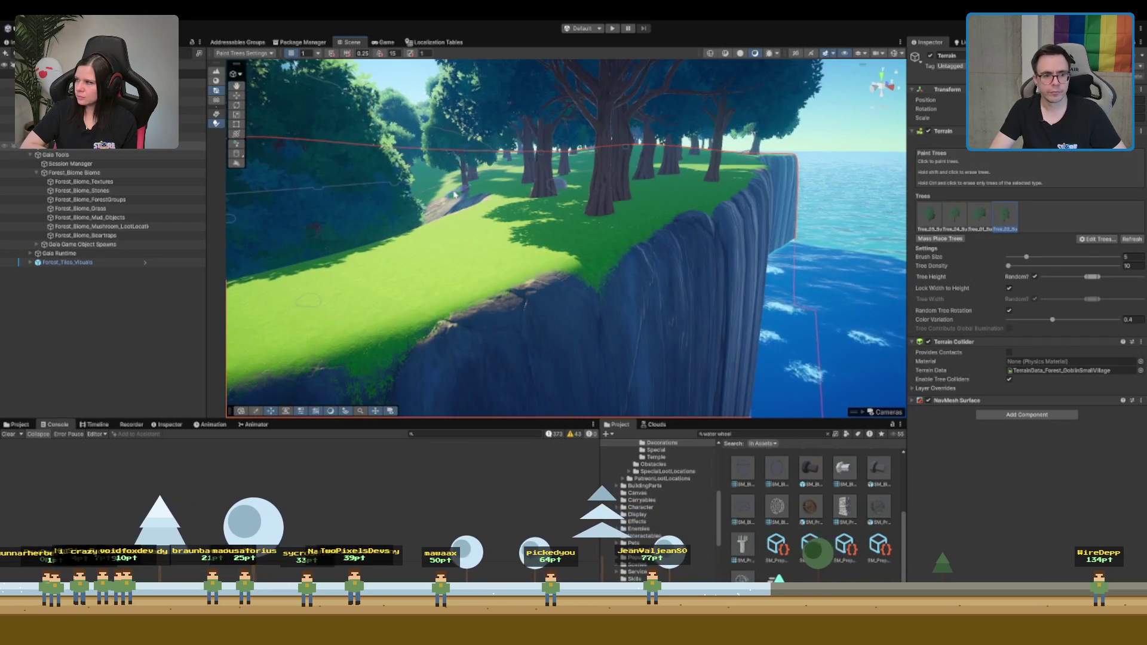
Fly past the rock slope and rock wall to the dirt path, inspecting the painted trees
scroll(668, 171, "down", 5)
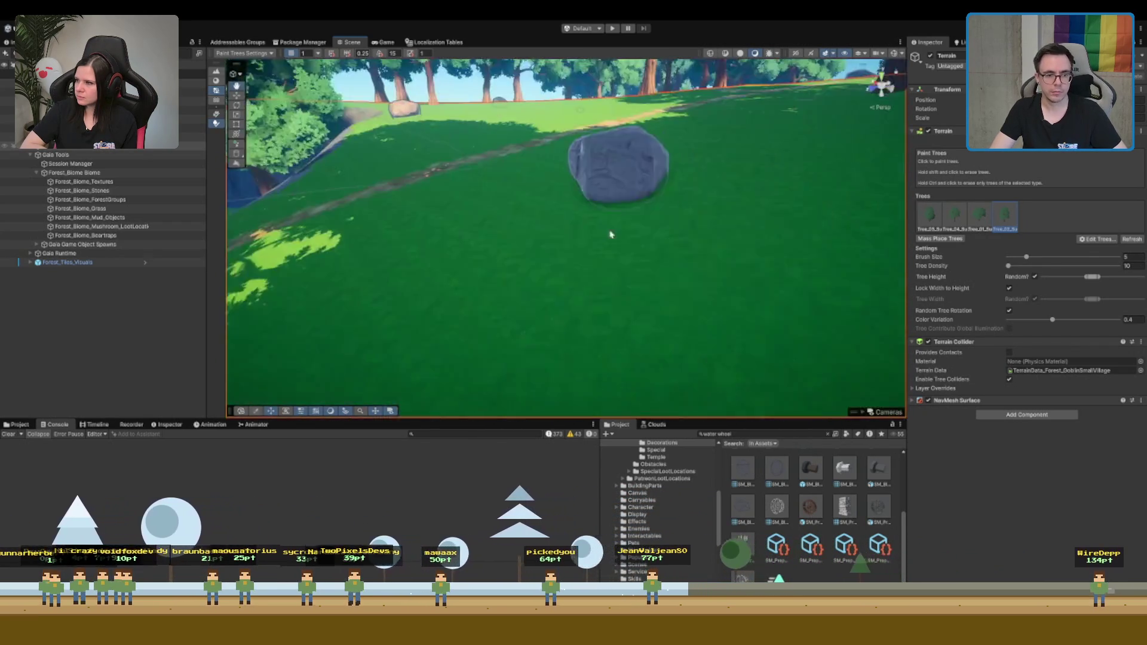
mouse_move(610, 234)
left_mouse_down()
mouse_move(456, 205)
mouse_move(697, 231)
left_mouse_up()
scroll(499, 216, "up", 5)
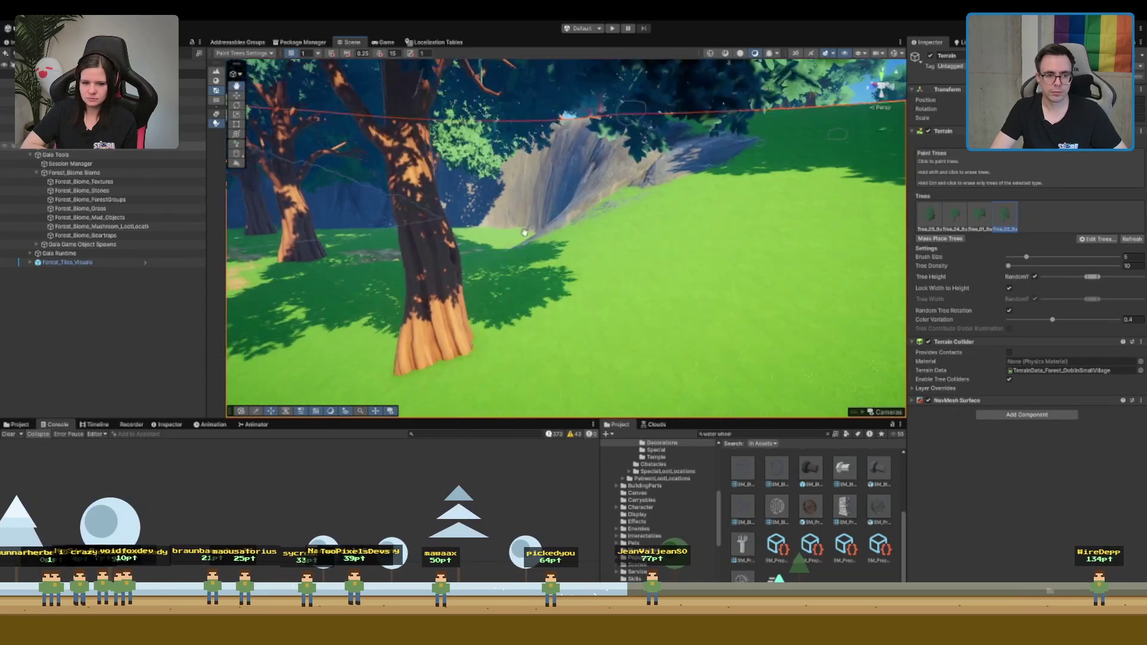
left_click_drag(522, 237, 491, 264)
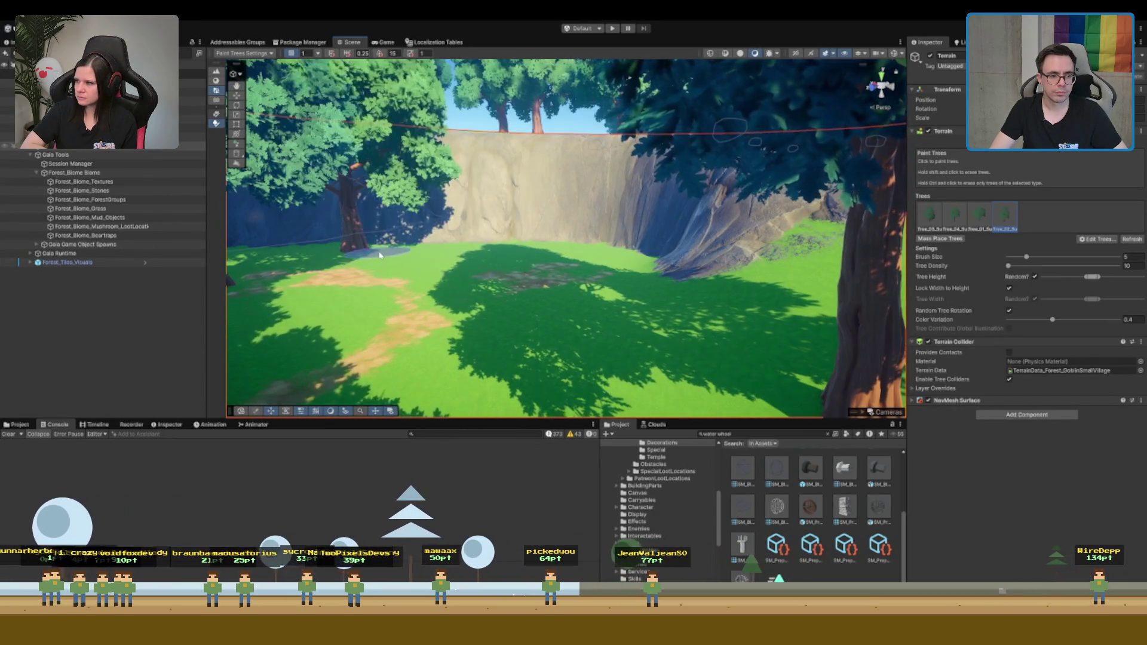
mouse_move(400, 263)
left_mouse_down()
mouse_move(545, 238)
mouse_move(525, 251)
mouse_move(476, 233)
left_mouse_up()
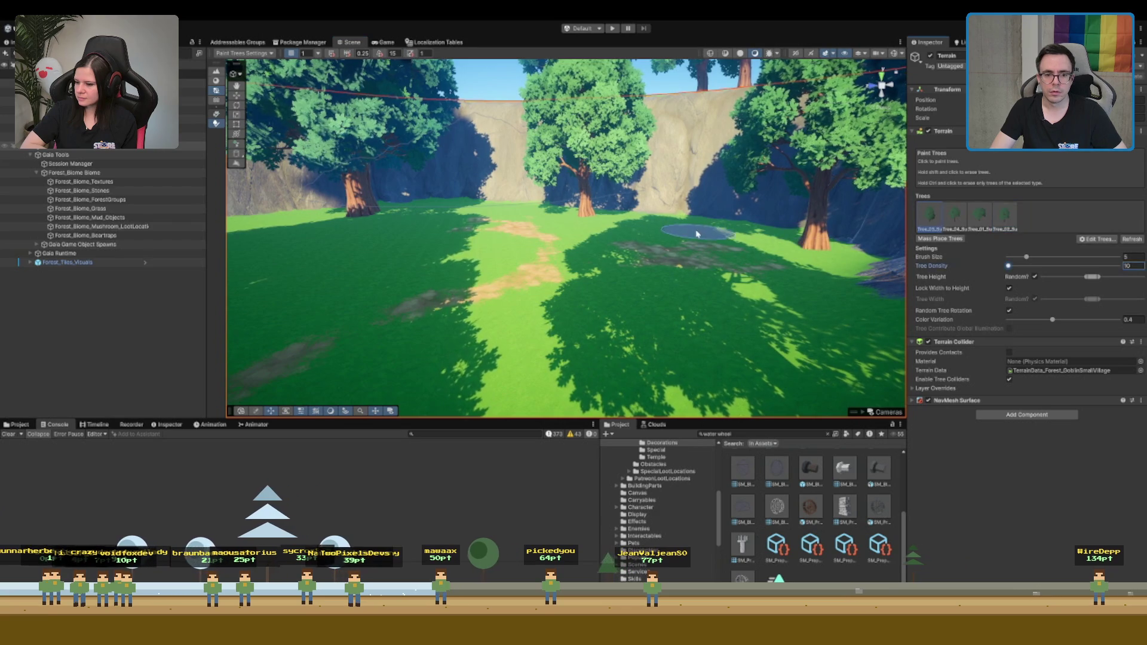
mouse_move(649, 243)
left_mouse_down()
mouse_move(639, 248)
mouse_move(750, 246)
mouse_move(732, 256)
mouse_move(626, 253)
left_mouse_up()
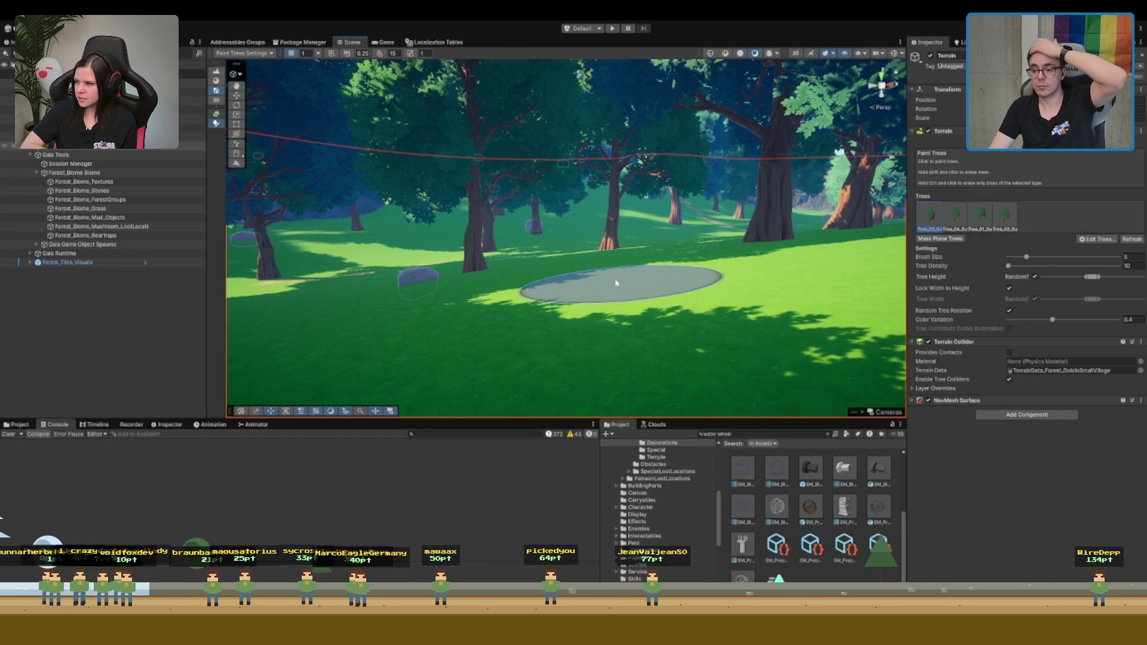
left_click(84, 208)
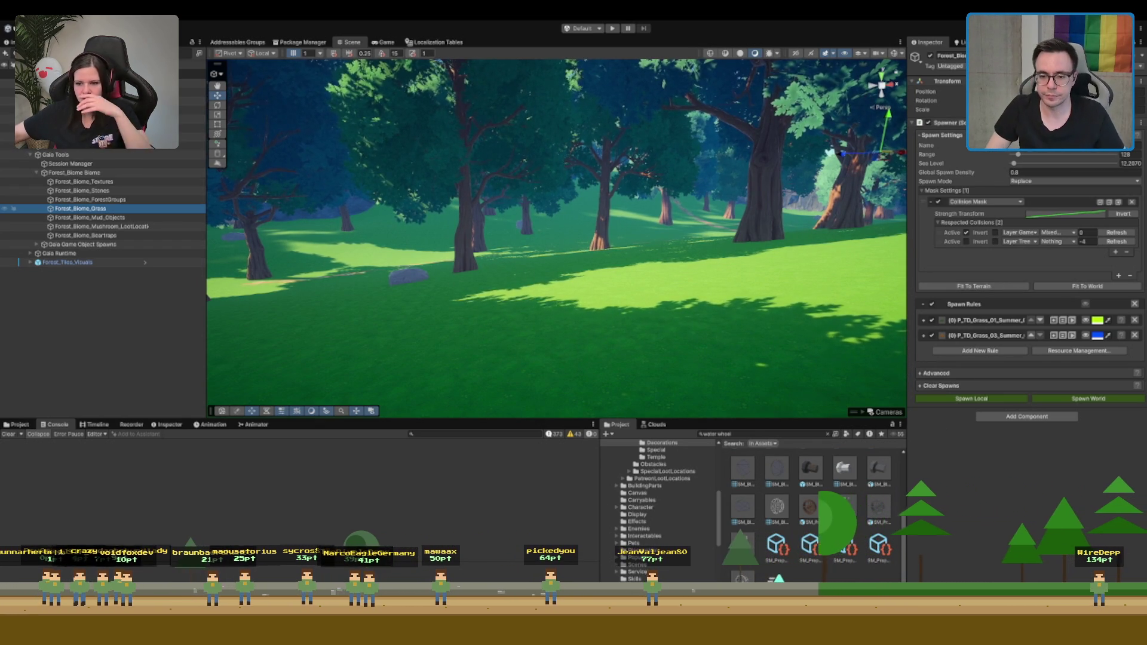
Expand the grass spawn rules, enable the visualize preview, Fit To World, and refresh the collision mask
left_click(982, 319)
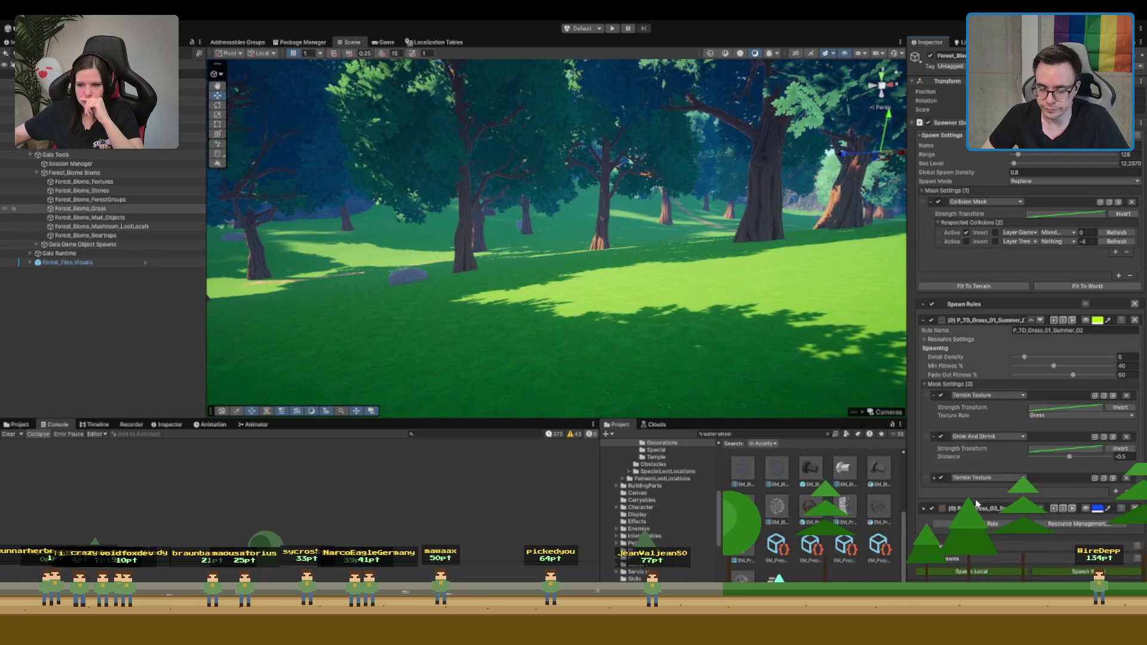
left_click(976, 510)
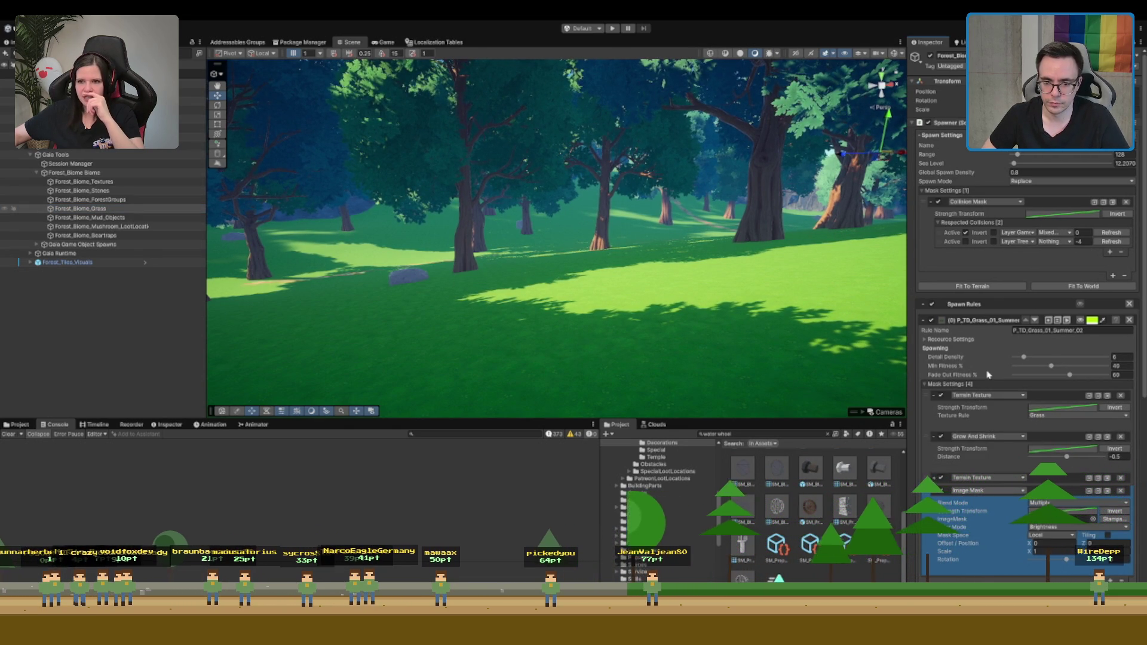
scroll(1090, 493, "down", 5)
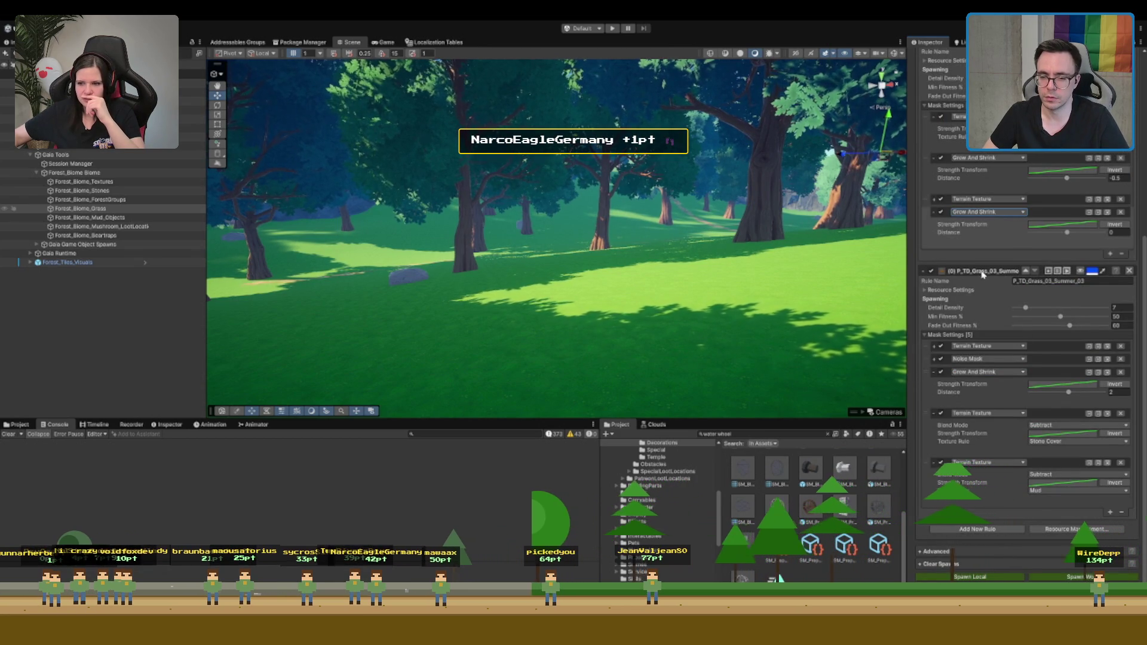
left_click(983, 273)
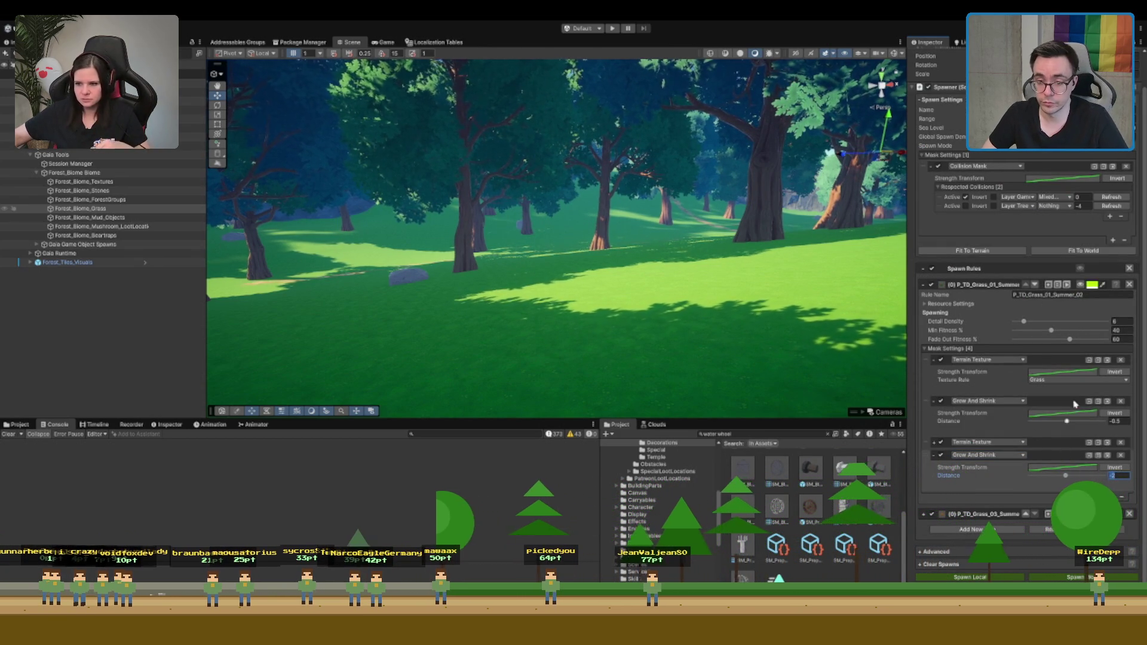
left_click(1080, 269)
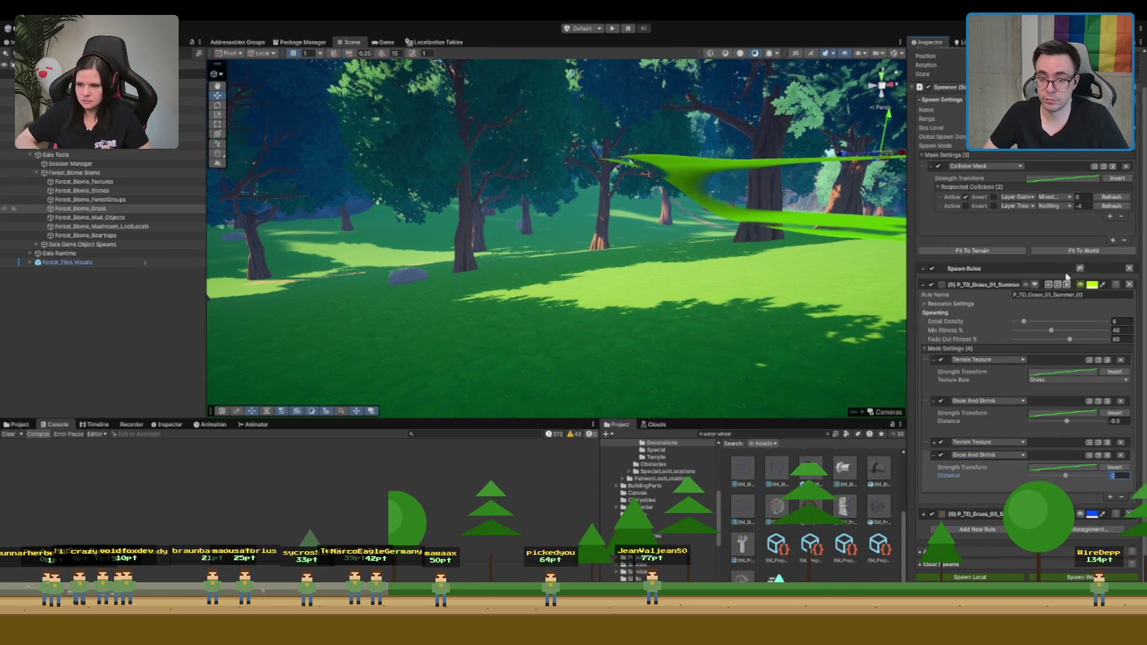
left_click(1078, 252)
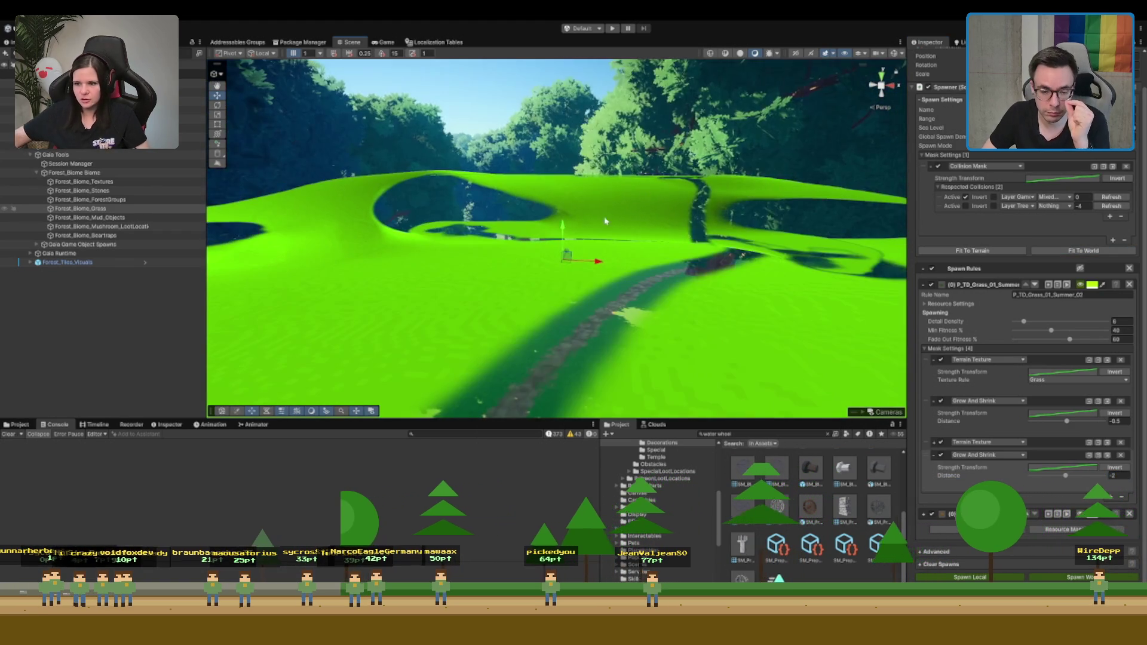
left_click(1112, 197)
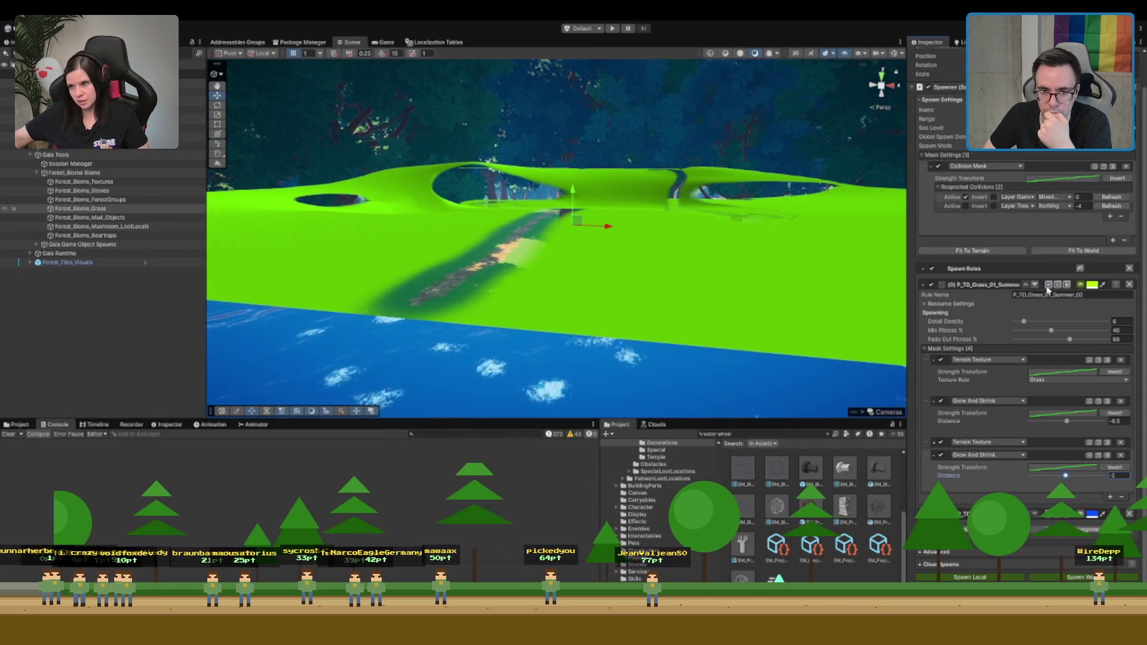
Rename the second grass spawn rule to Grass_Path
left_click(940, 290)
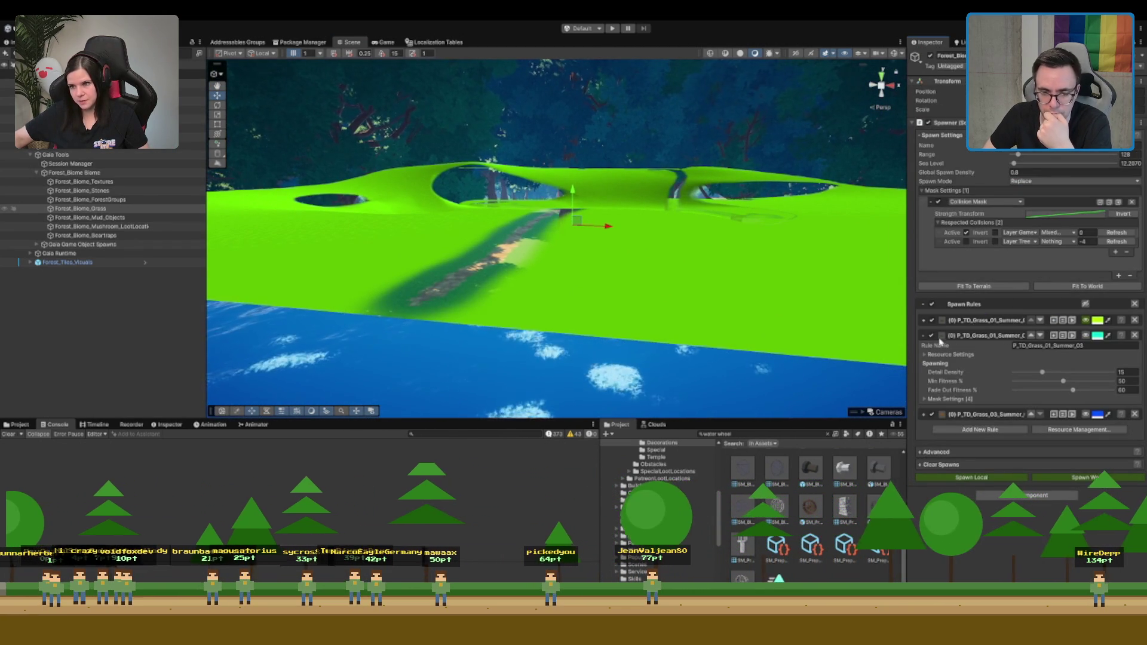
double_click(1063, 346)
type("G")
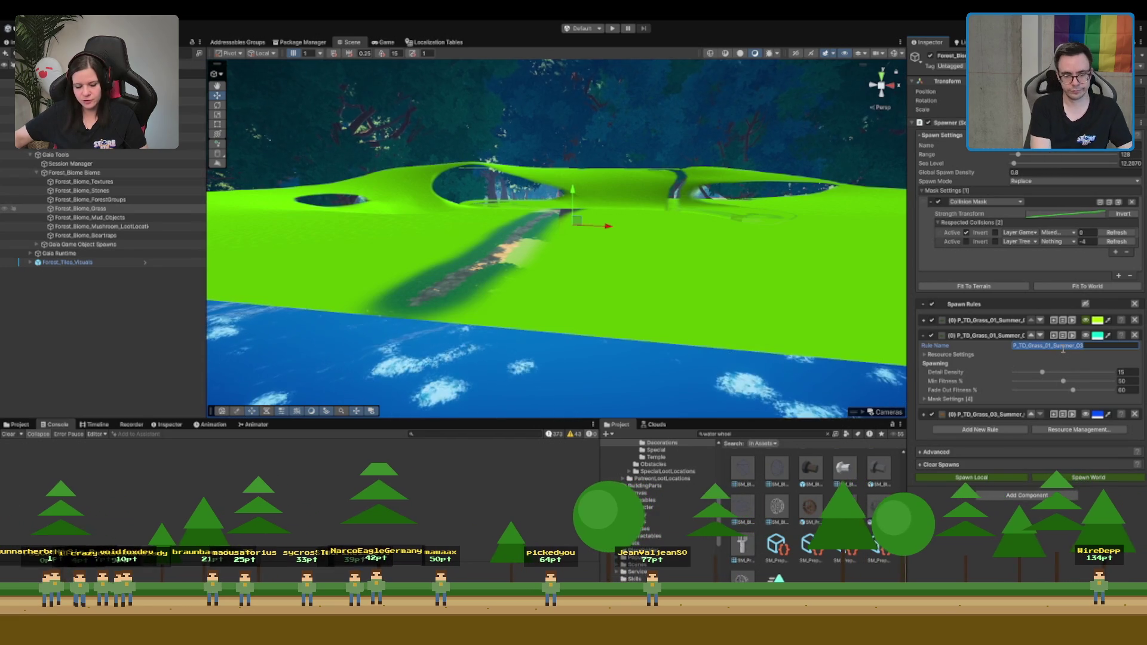
type("rass_")
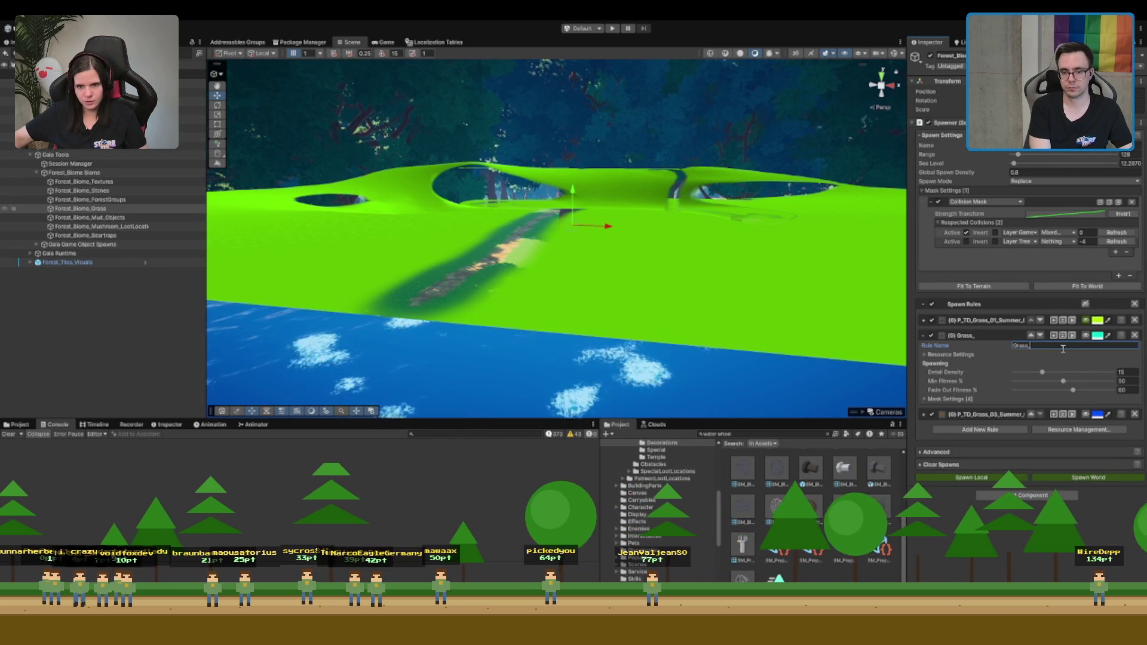
type("Path")
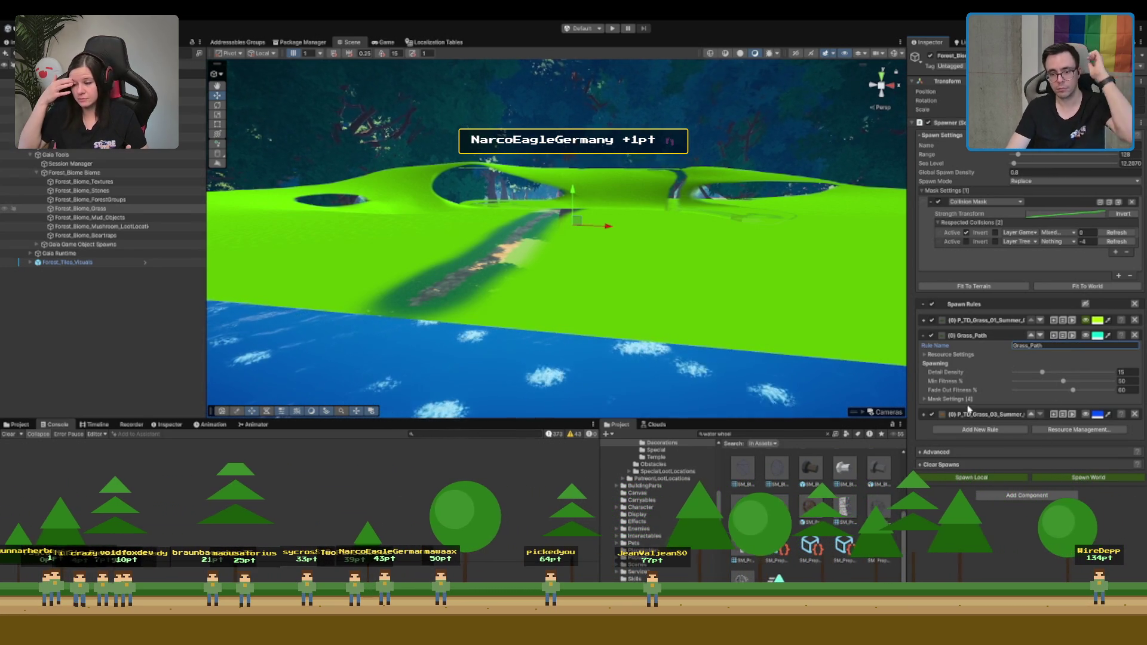
Set Grass_Path's Texture Rule to Mud, remove the extra masks, and add a new mask
left_click(949, 399)
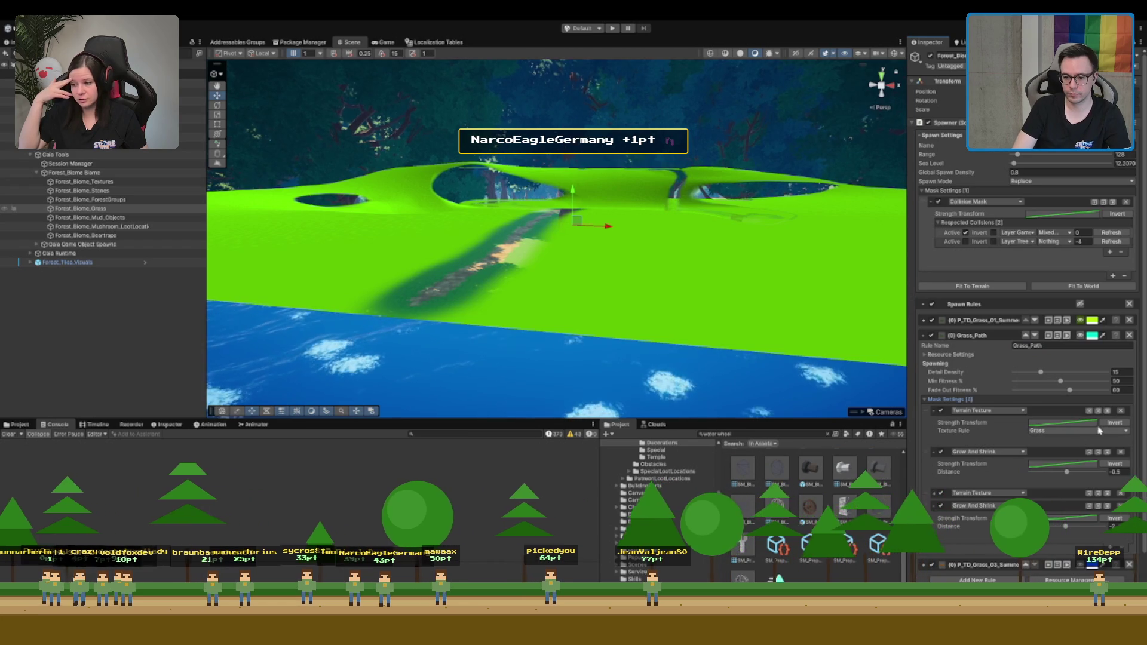
left_click(1077, 447)
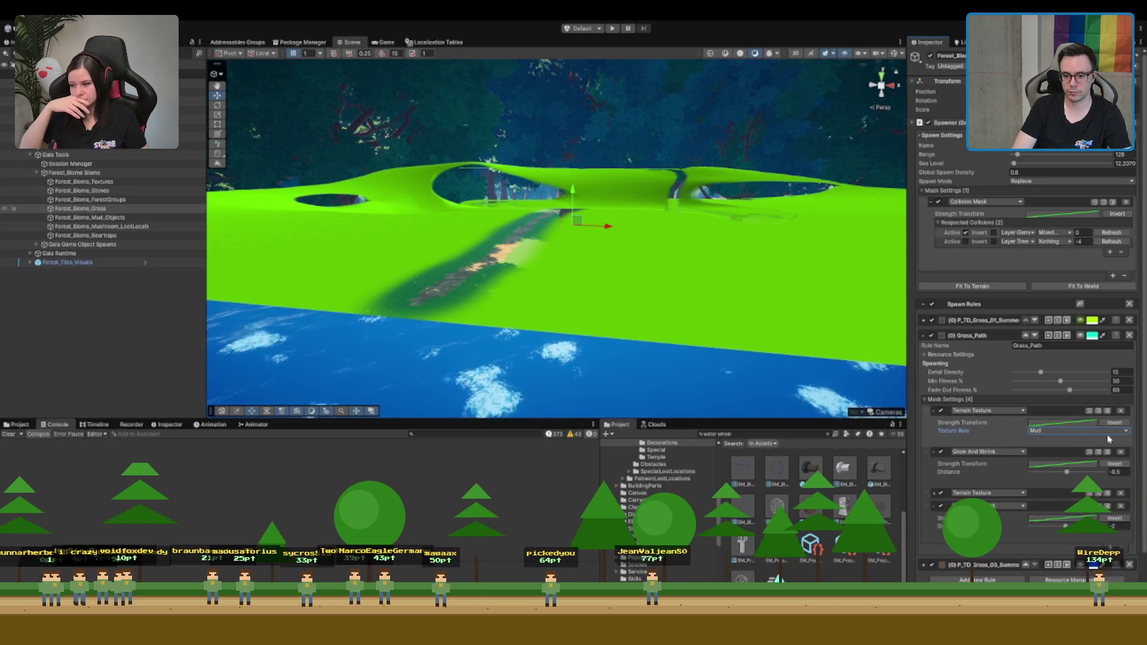
left_click(1121, 452)
left_click(1123, 453)
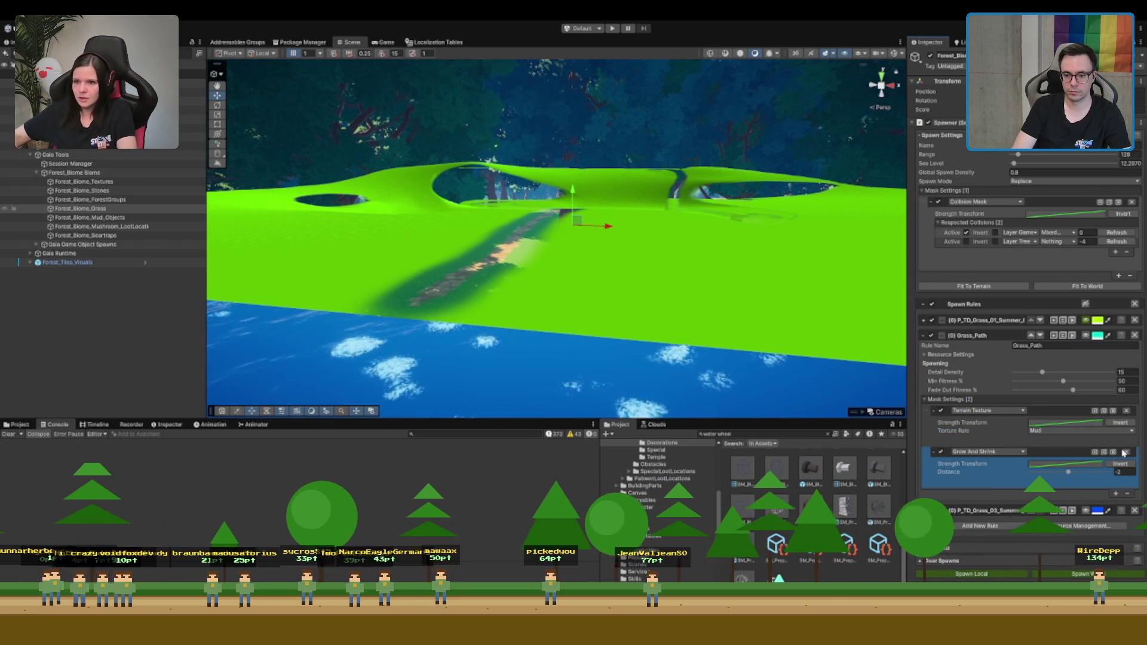
left_click(1126, 452)
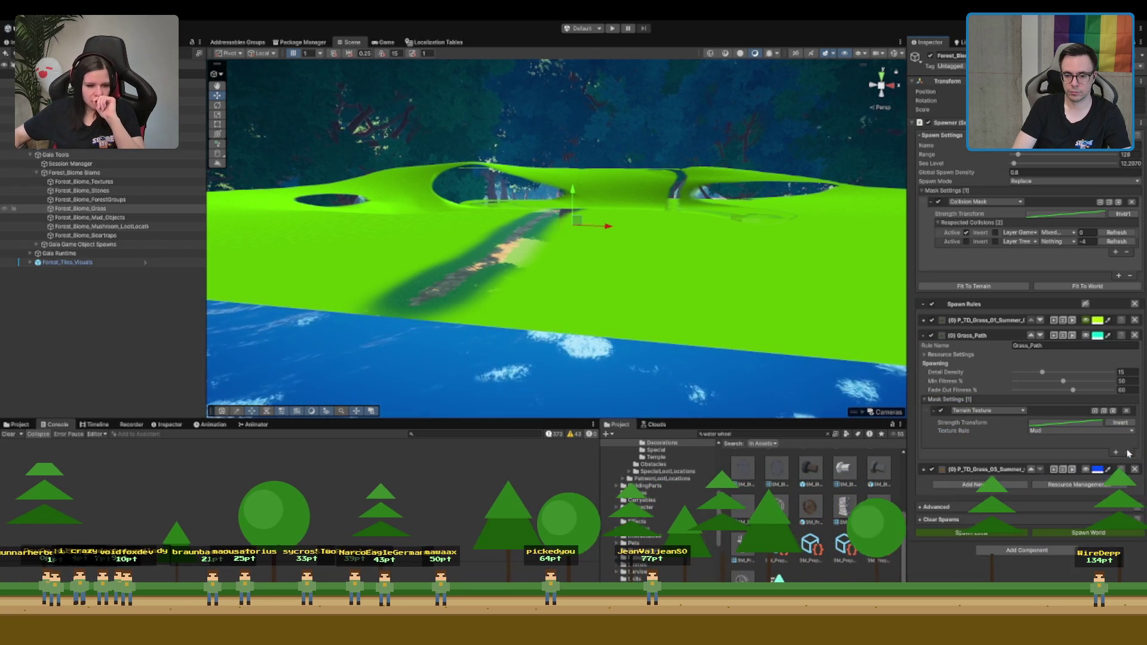
left_click(1086, 336)
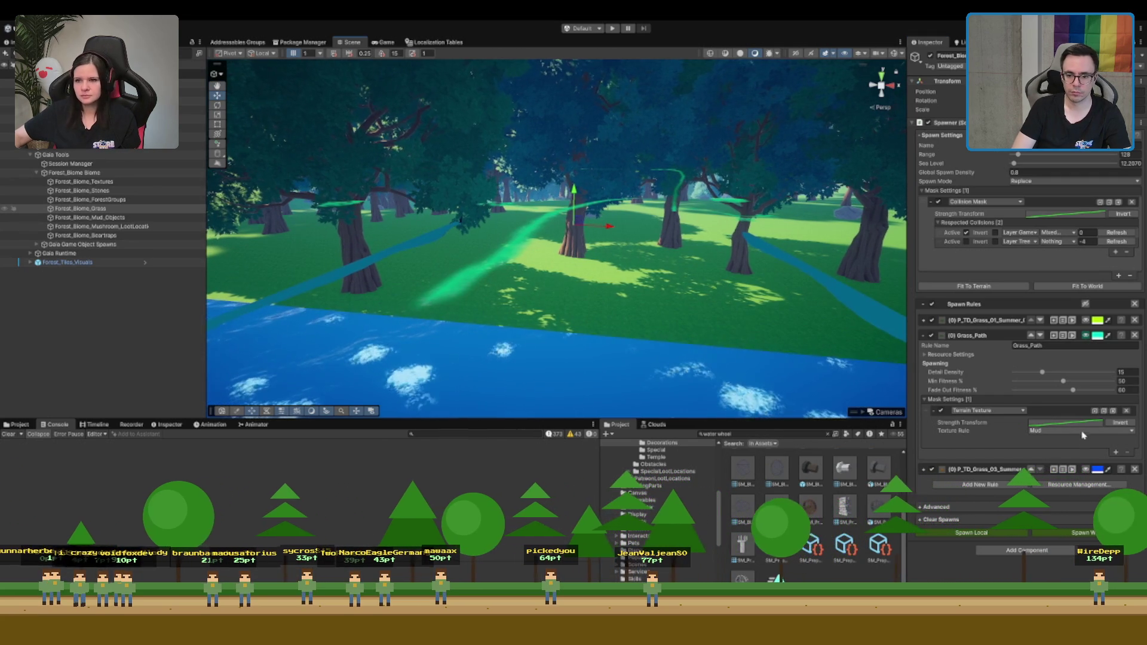
left_click(1115, 453)
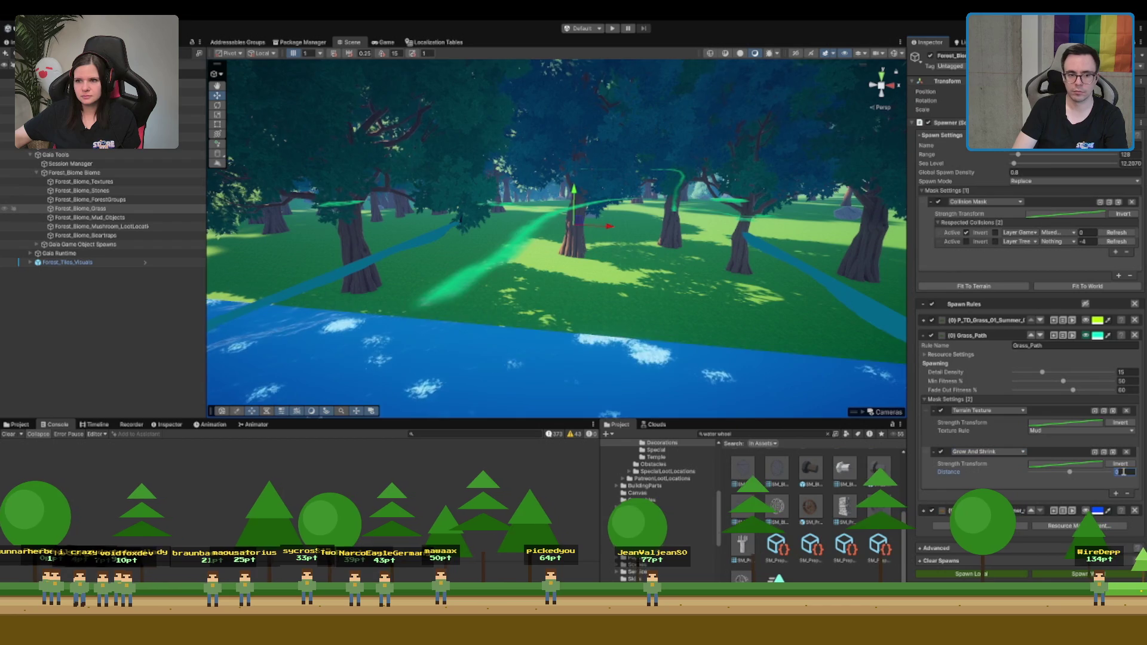
Set Grow And Shrink distance to 2 and add a Terrain Texture Mud mask in Subtract mode
type("2")
left_click(1129, 493)
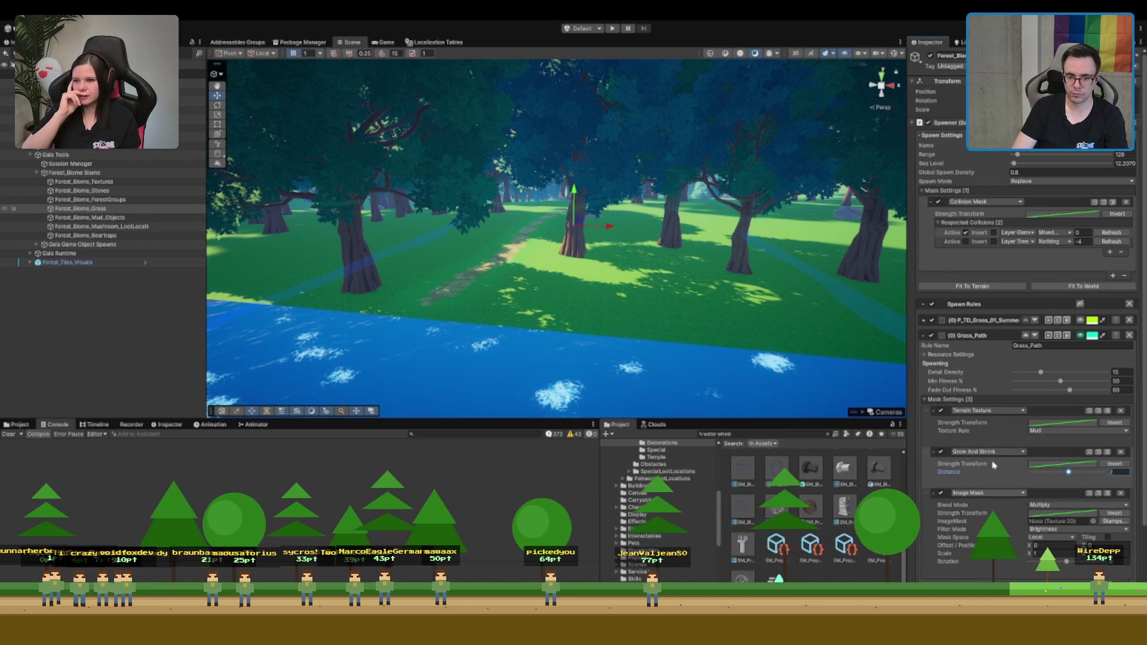
left_click(989, 493)
left_click(1003, 525)
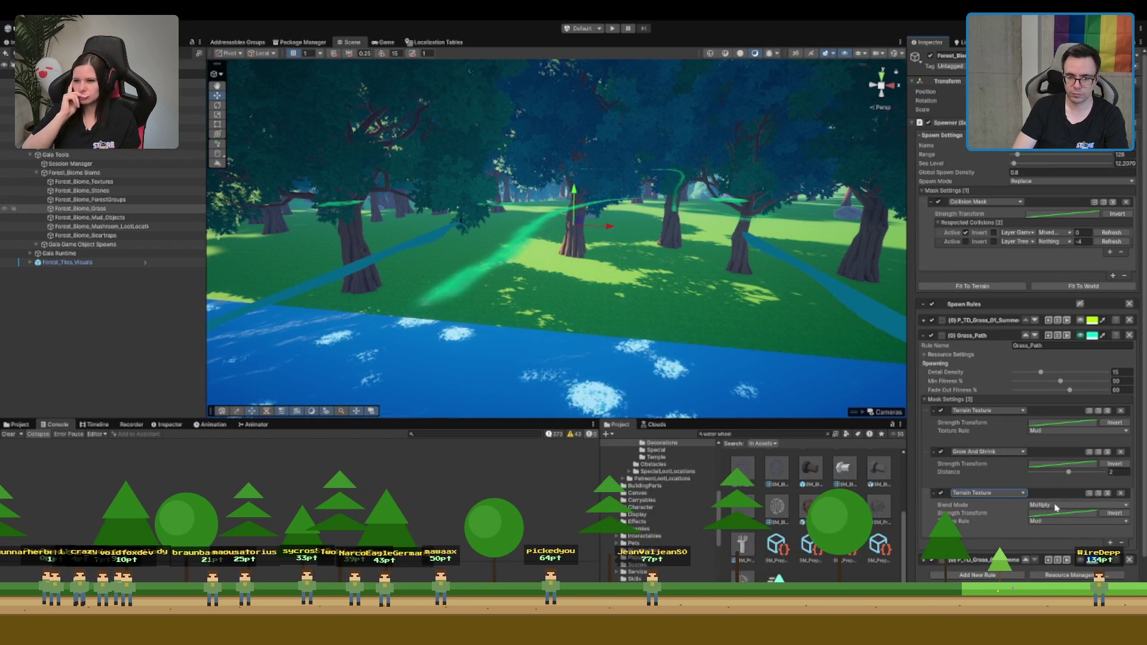
left_click(1078, 505)
left_click(1052, 535)
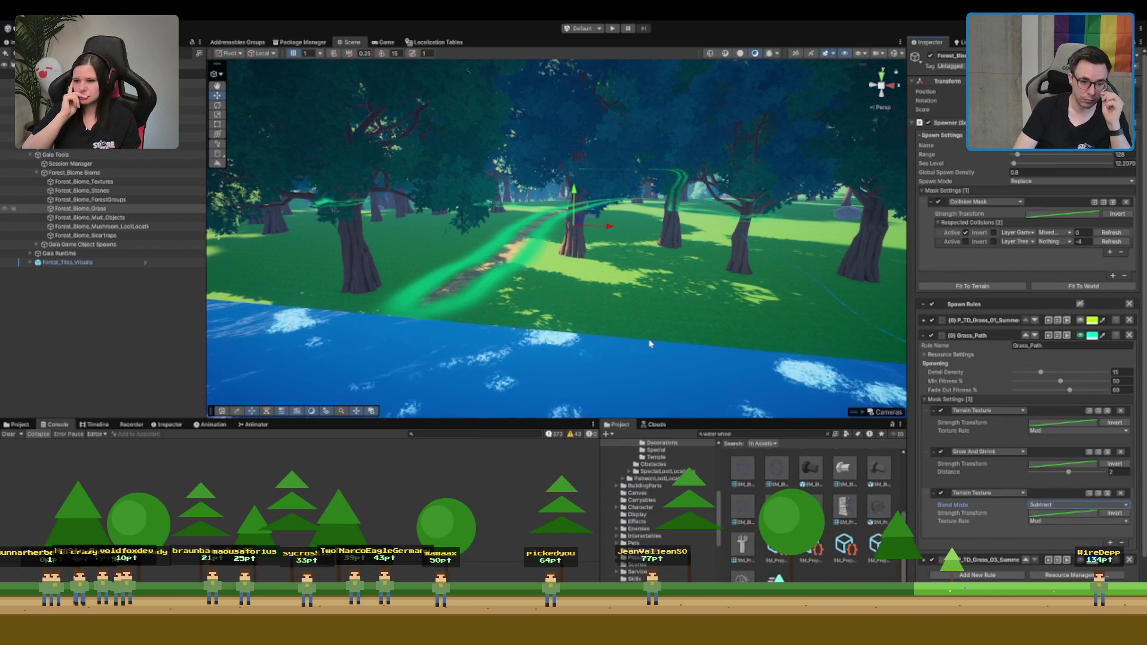
Lower Grass_Path's Min Fitness to 35%
mouse_move(597, 239)
left_mouse_down()
mouse_move(673, 226)
mouse_move(660, 223)
left_mouse_up()
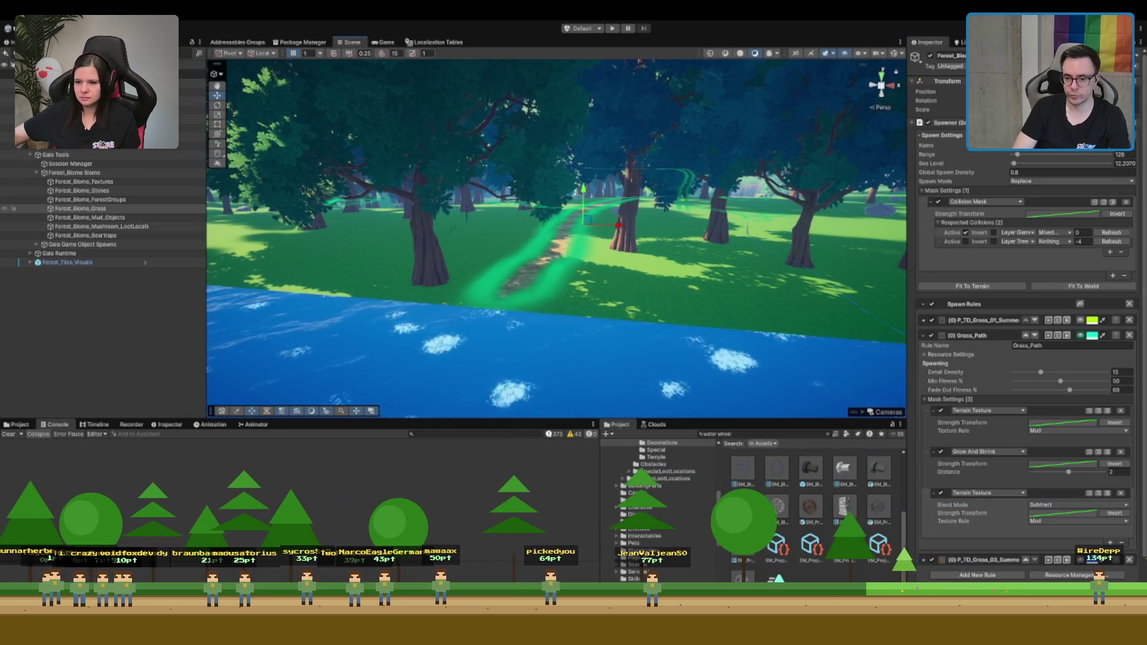
left_click(1117, 380)
type("35")
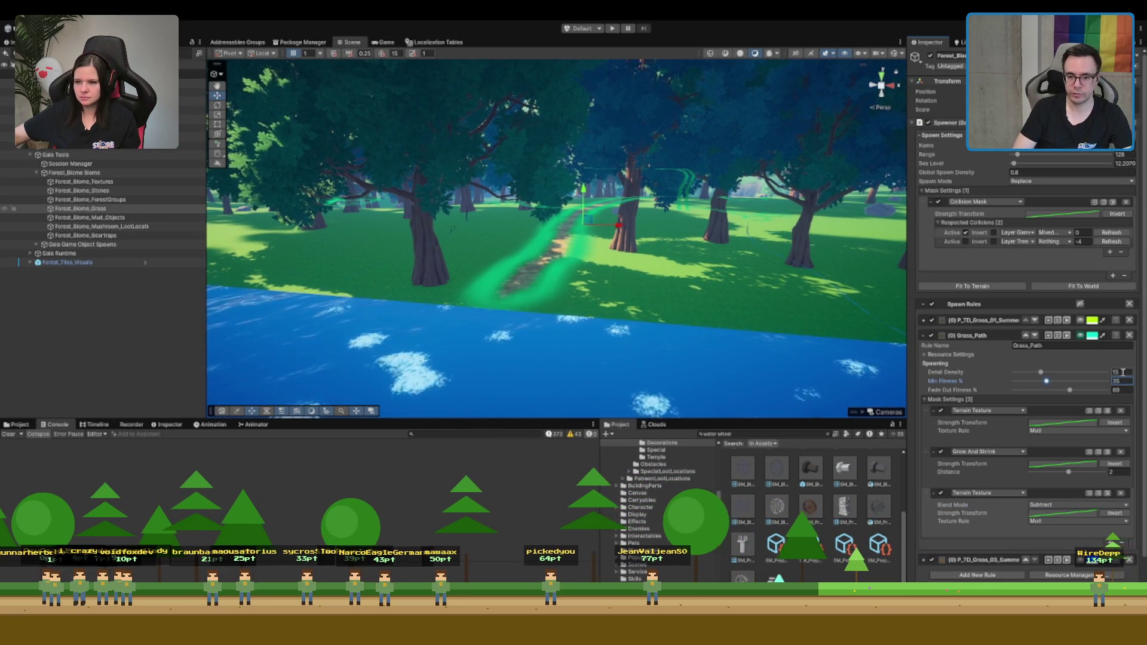
scroll(1123, 376, "down", 2)
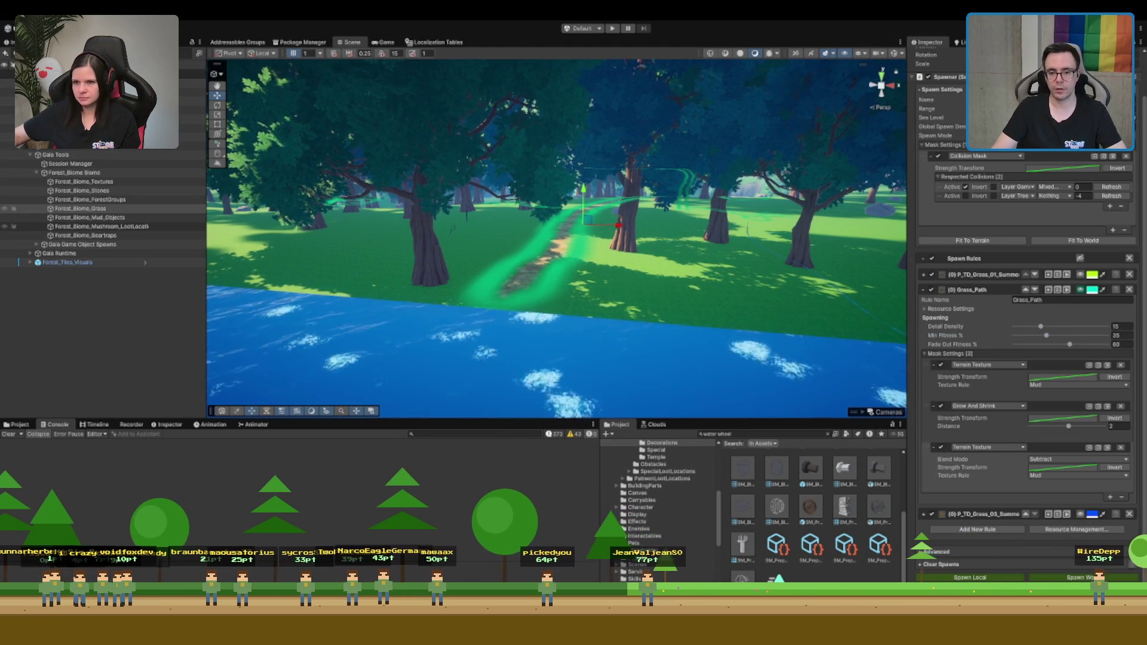
Survey the grass path preview from above the forest and across the water, then undo the last change
left_click_drag(648, 256, 649, 236)
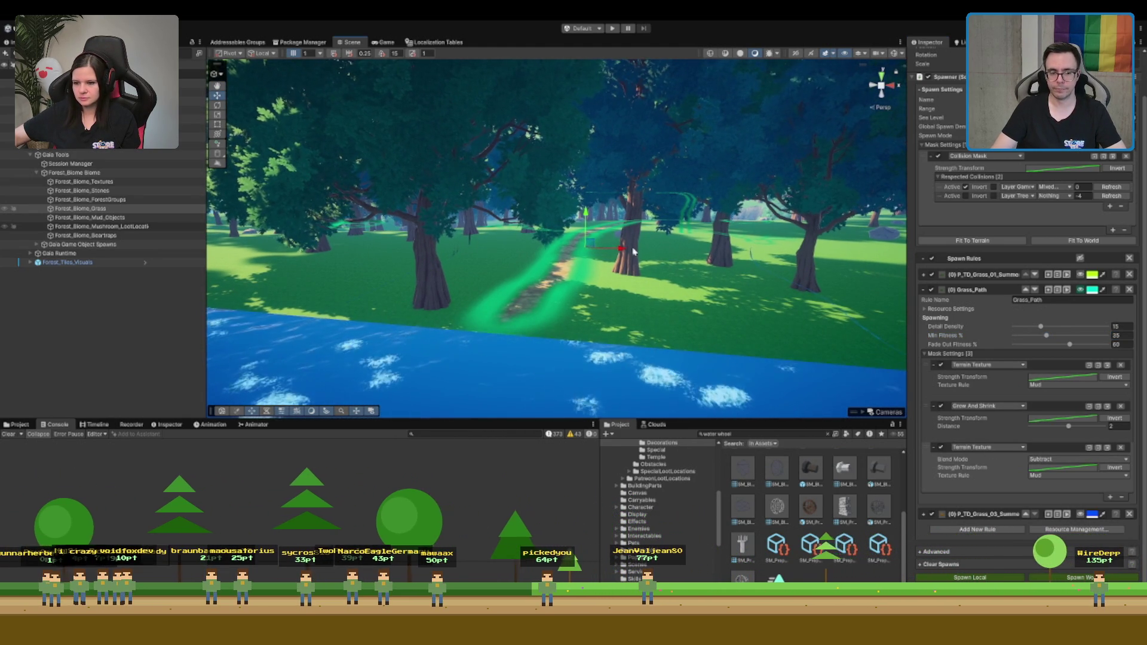
mouse_move(653, 269)
left_mouse_down()
mouse_move(470, 172)
mouse_move(2, 99)
left_mouse_up()
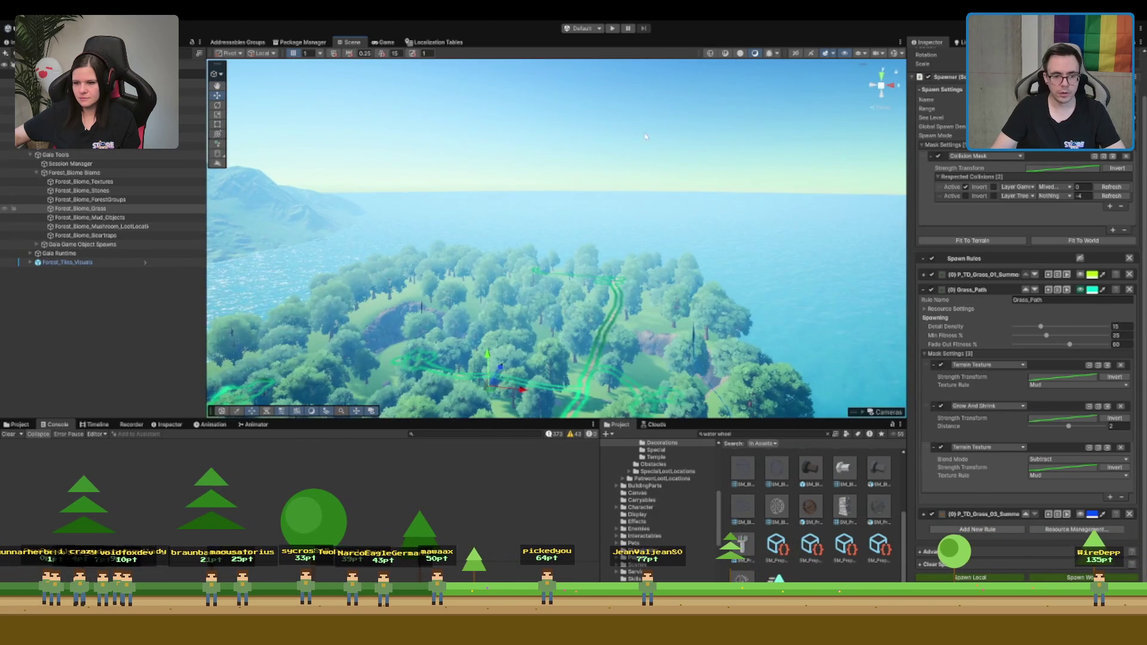
mouse_move(721, 149)
left_mouse_down()
mouse_move(704, 198)
mouse_move(651, 149)
mouse_move(460, 367)
left_mouse_up()
mouse_move(553, 299)
left_mouse_down()
mouse_move(609, 335)
mouse_move(634, 303)
mouse_move(642, 239)
left_mouse_up()
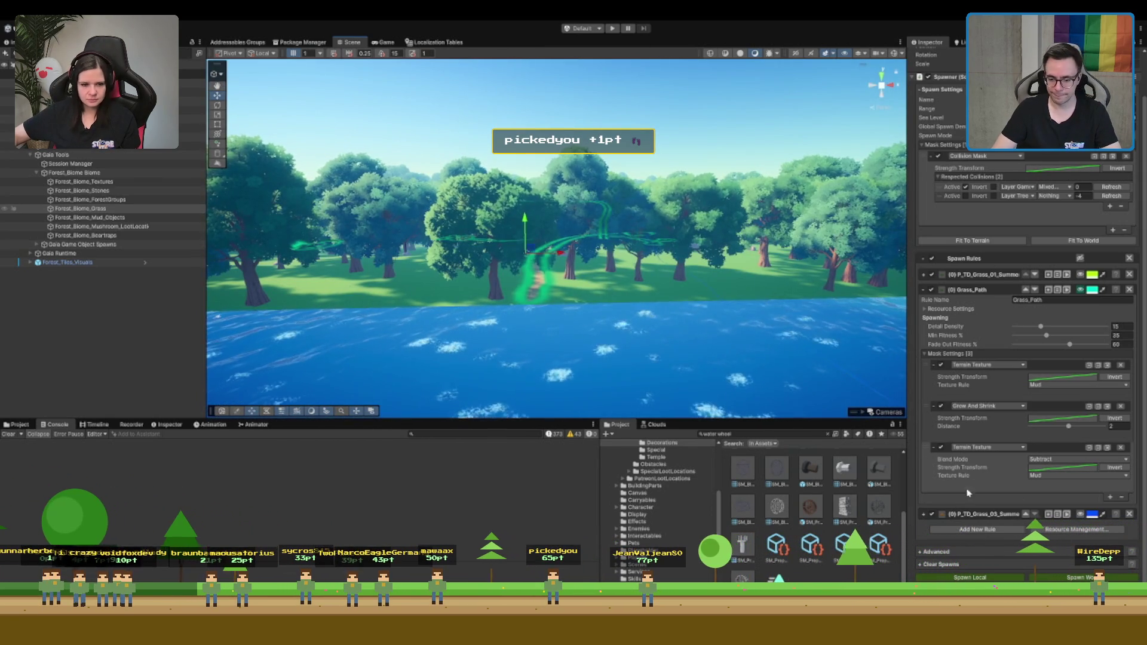
key("ctrl+z")
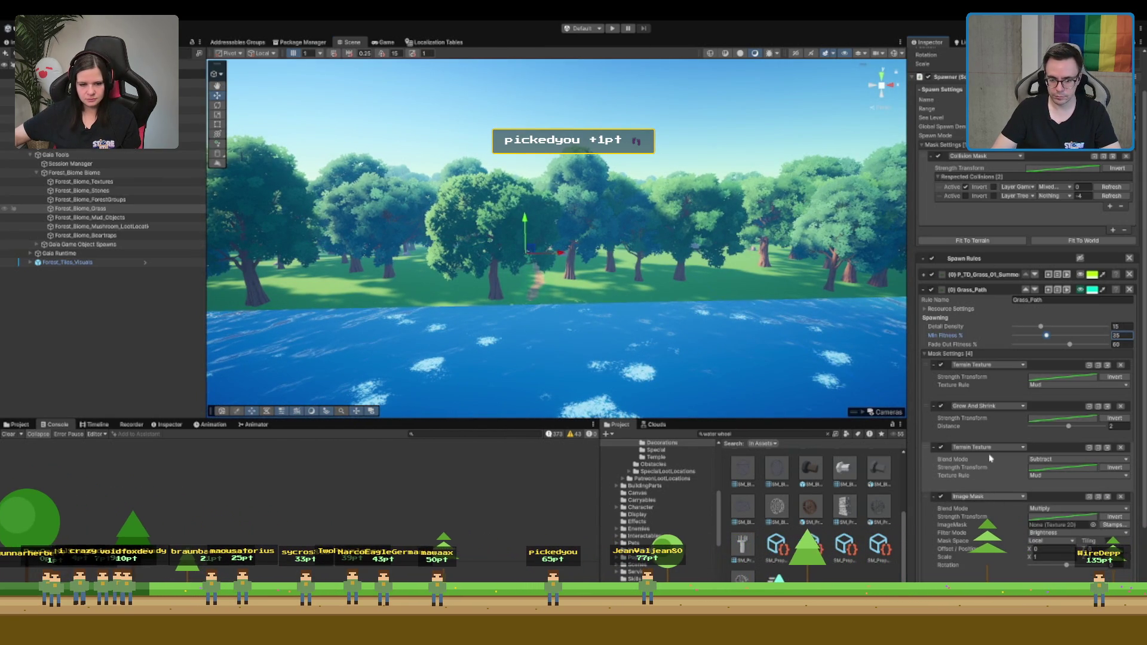
Undo the last change and fly through the forest near the path to check grass and trees
key("ctrl+z")
mouse_move(352, 149)
left_mouse_down()
mouse_move(390, 146)
mouse_move(674, 333)
left_mouse_up()
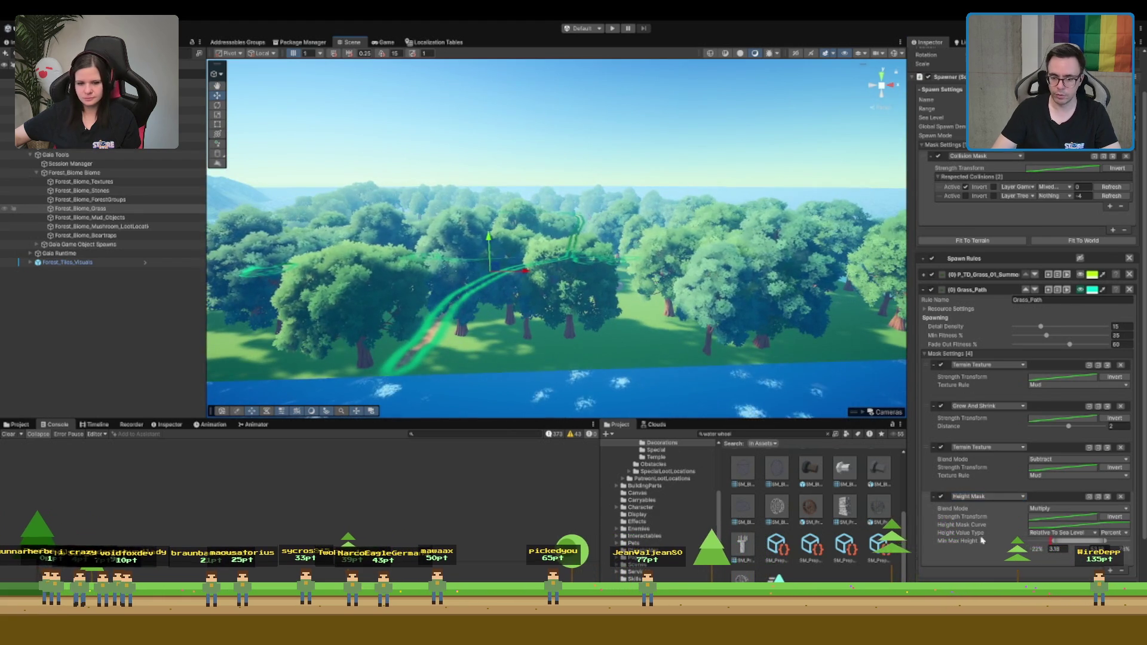
scroll(1027, 538, "down", 3)
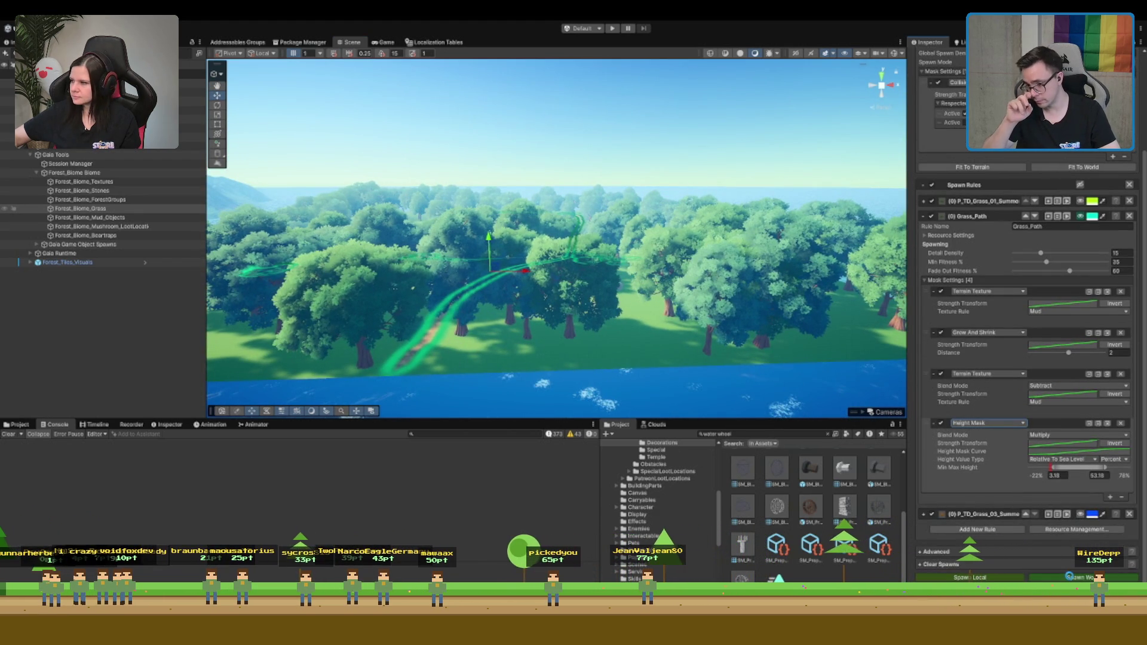
scroll(430, 355, "up", 5)
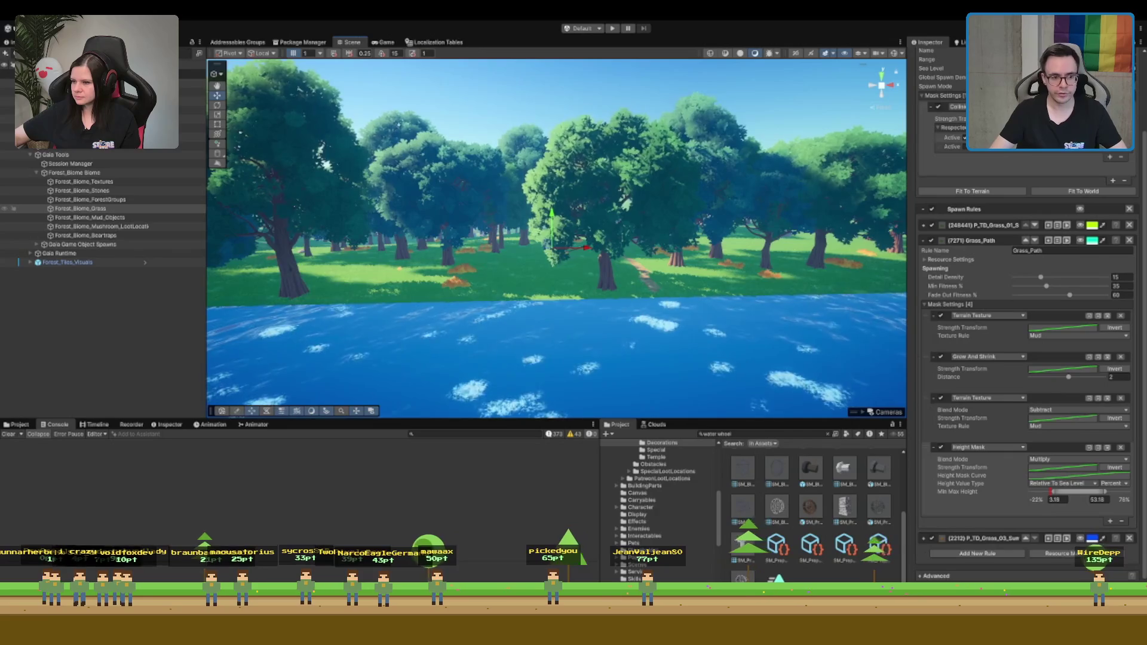
scroll(1020, 185, "up", 3)
mouse_move(597, 197)
left_mouse_down()
mouse_move(633, 192)
mouse_move(616, 191)
mouse_move(734, 220)
left_mouse_up()
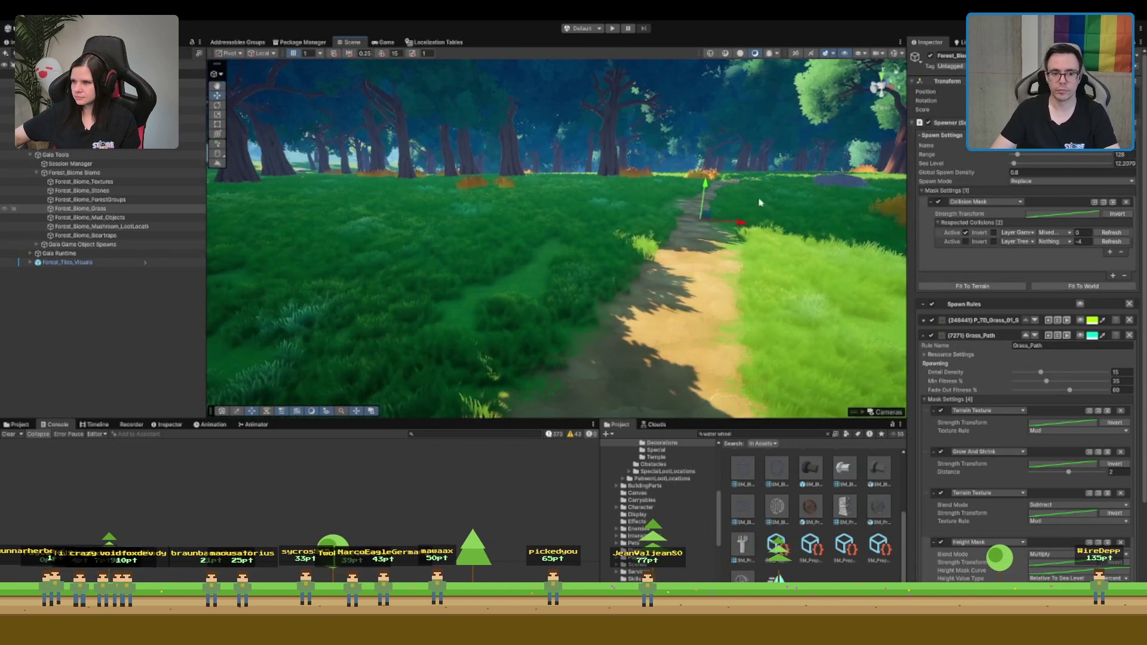
scroll(1089, 547, "down", 4)
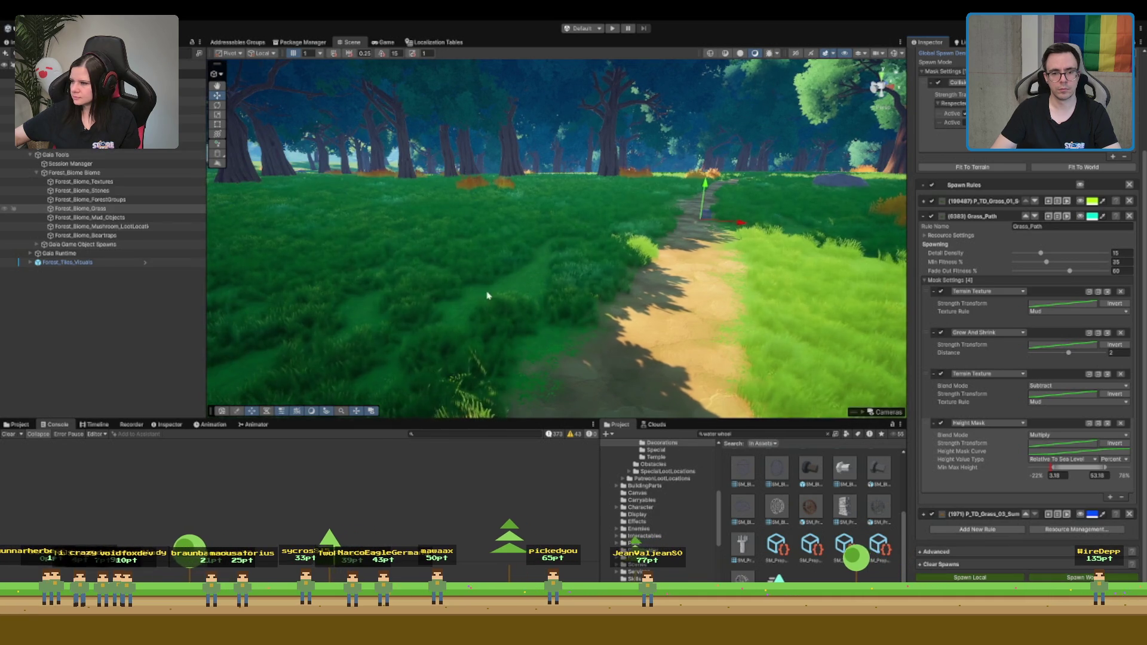
left_click_drag(206, 239, 1086, 227)
left_click_drag(861, 226, 160, 227)
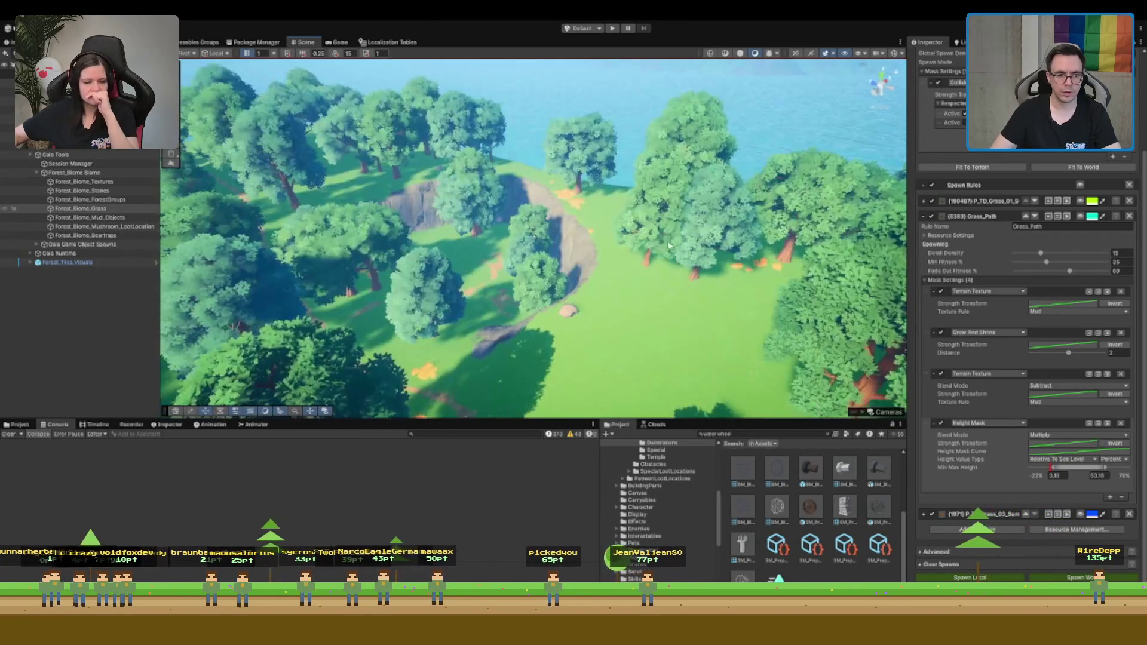
Switch the terrain to Paint Trees with Tree_22 picked, then return to the Move tool
left_click(669, 245)
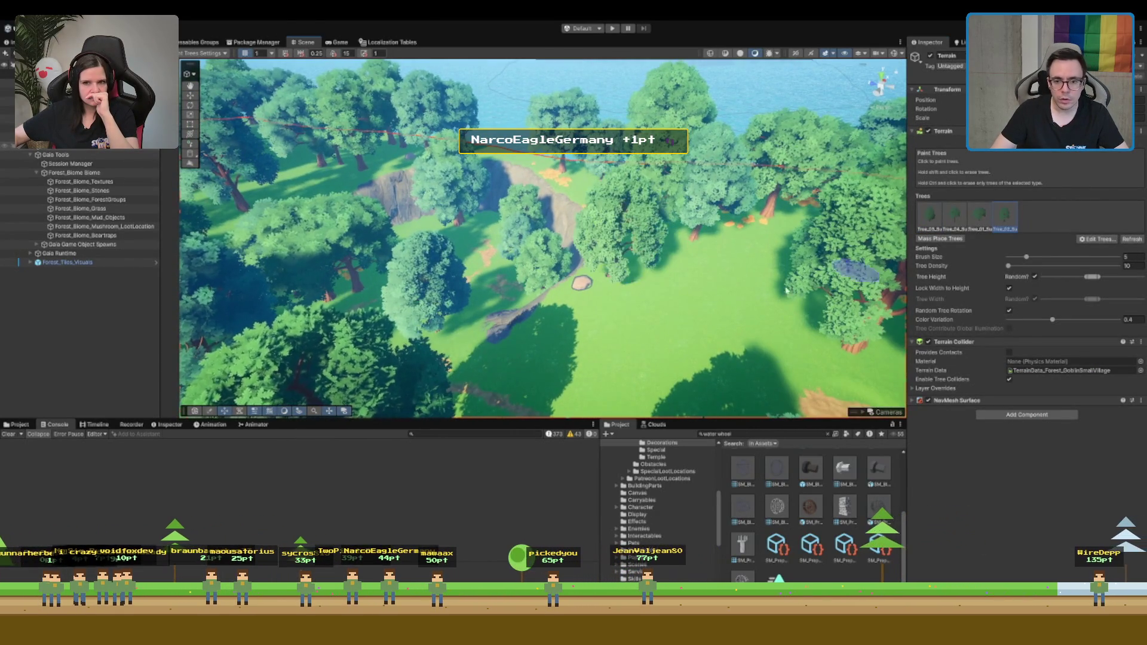
left_click(1004, 215)
key("w")
left_click_drag(547, 307, 435, 215)
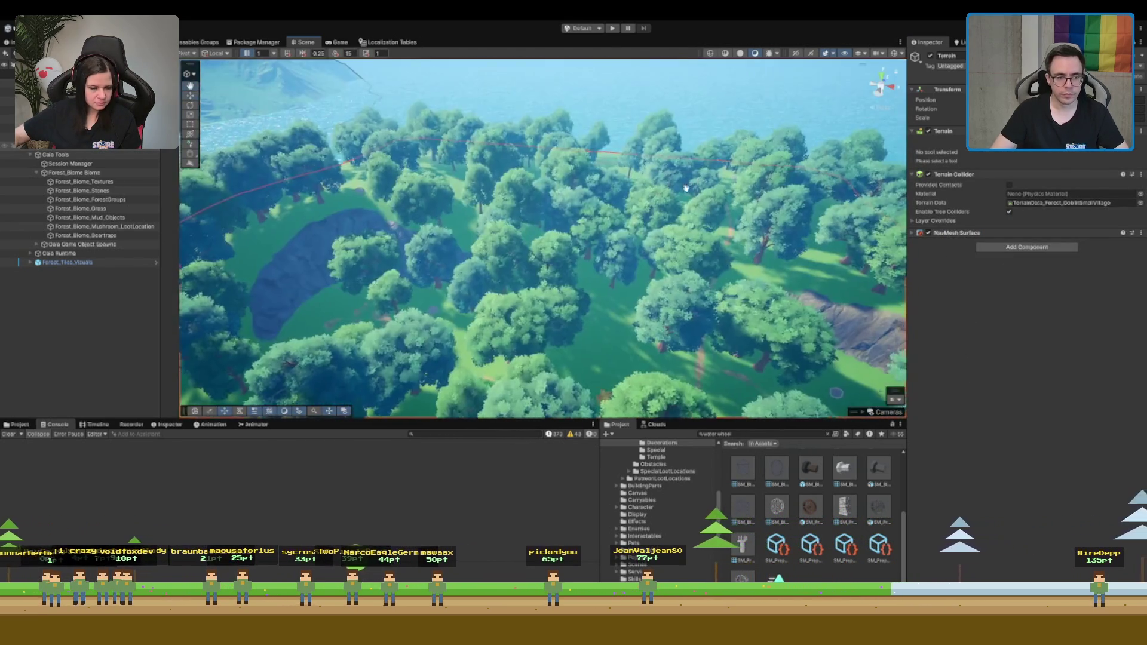
mouse_move(685, 189)
left_mouse_down()
mouse_move(573, 353)
mouse_move(572, 245)
left_mouse_up()
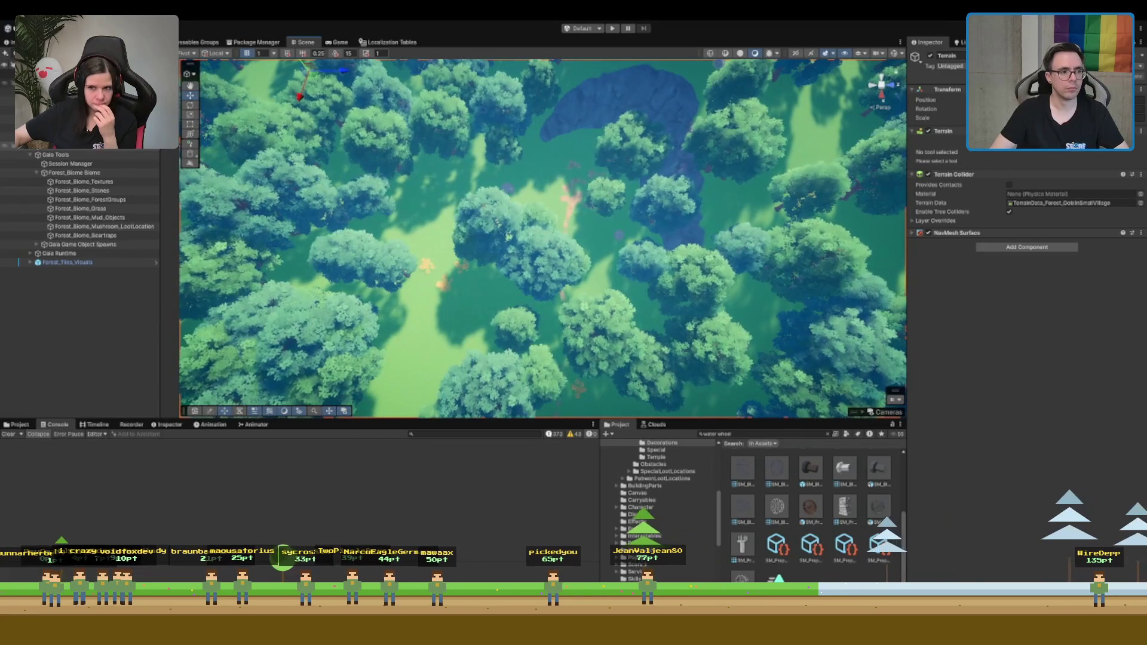
Add MapLocationArea to the forest MapTile's Map Location Areas list
left_click(572, 245)
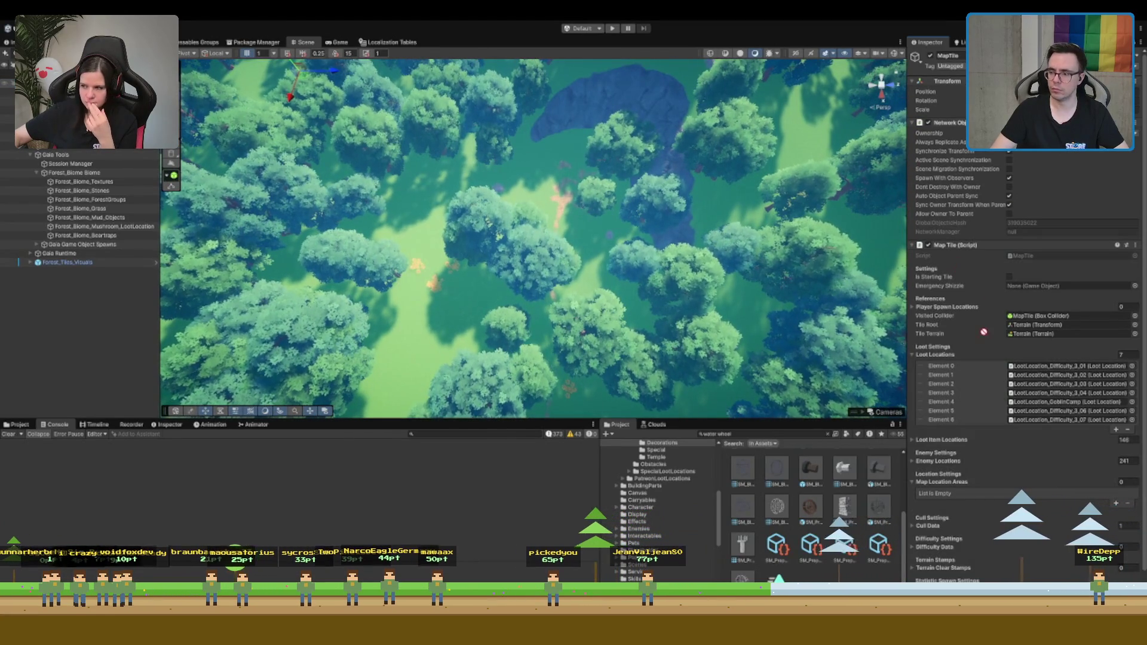
left_click_drag(980, 406, 945, 487)
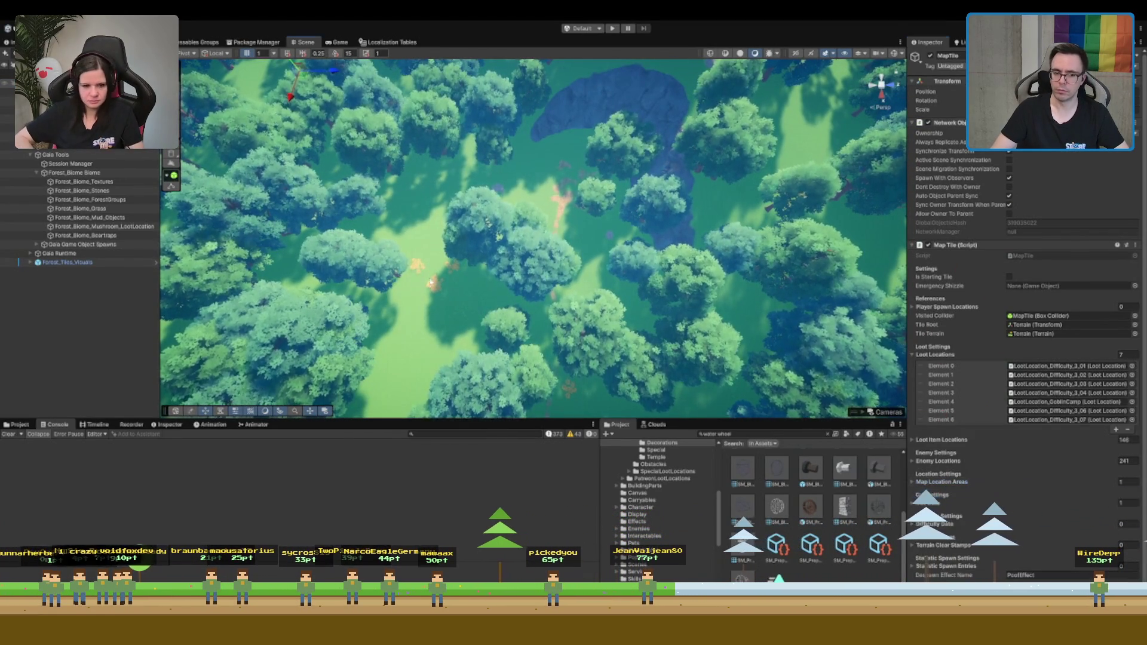
scroll(595, 169, "down", 5)
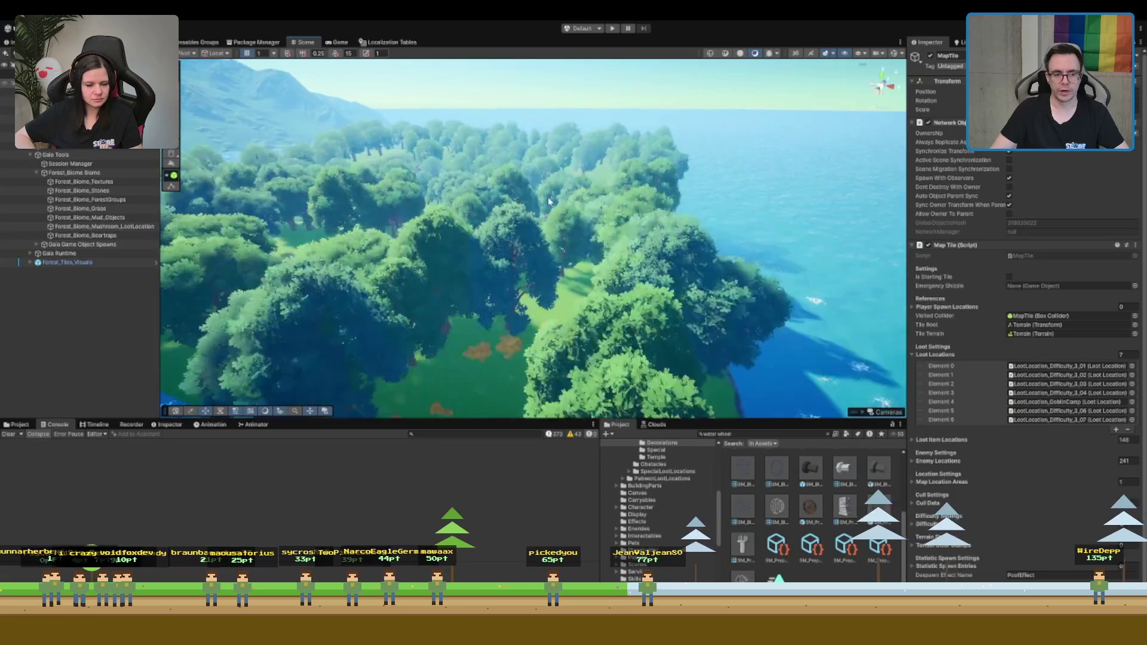
Select the Session Manager and collapse the Gaia Tools group in the hierarchy
left_click(83, 164)
key("Left")
key("Left")
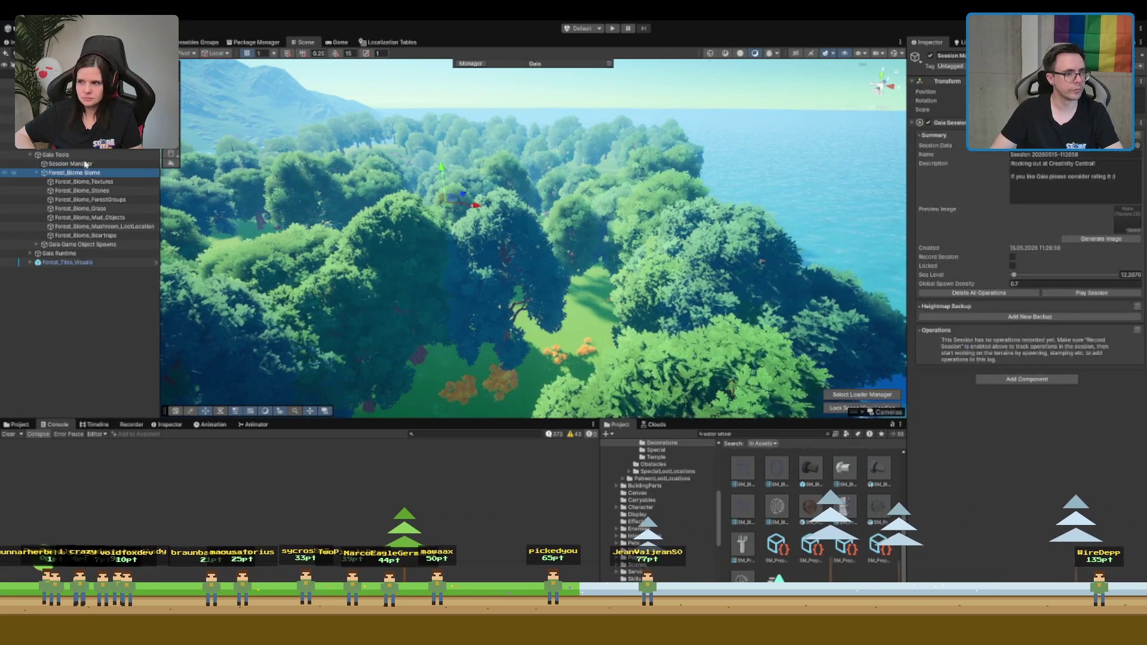
left_click(84, 165)
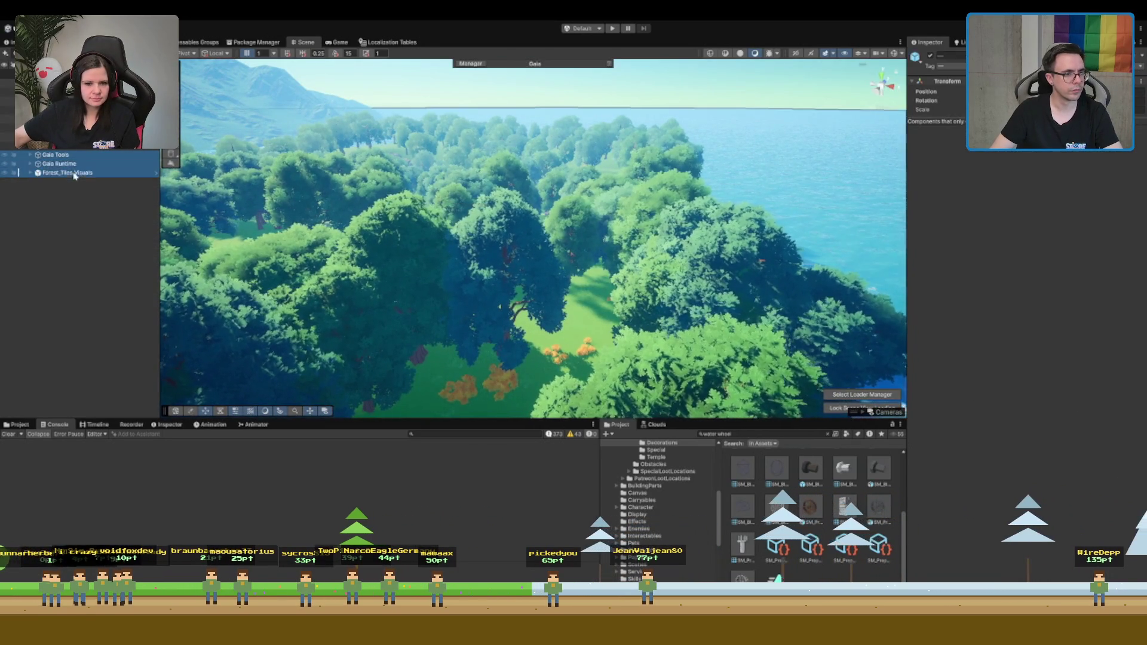
Unload the current forest scenes and open the Forest_LennardTower terrain scene to look around
key("Delete")
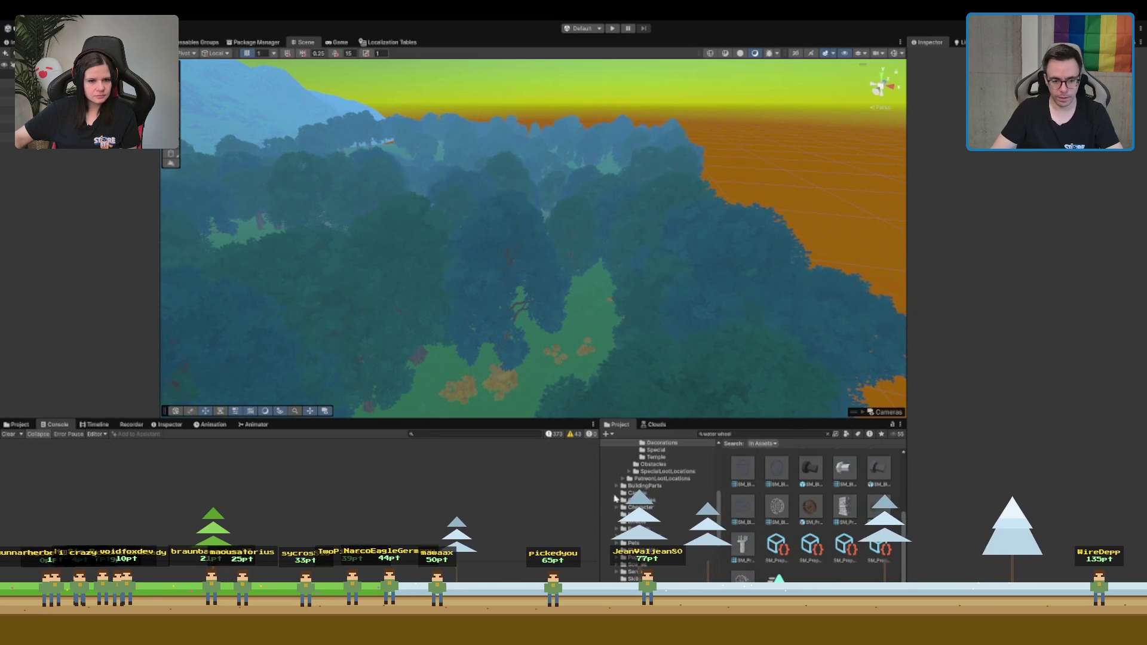
scroll(655, 528, "down", 4)
left_click(634, 548)
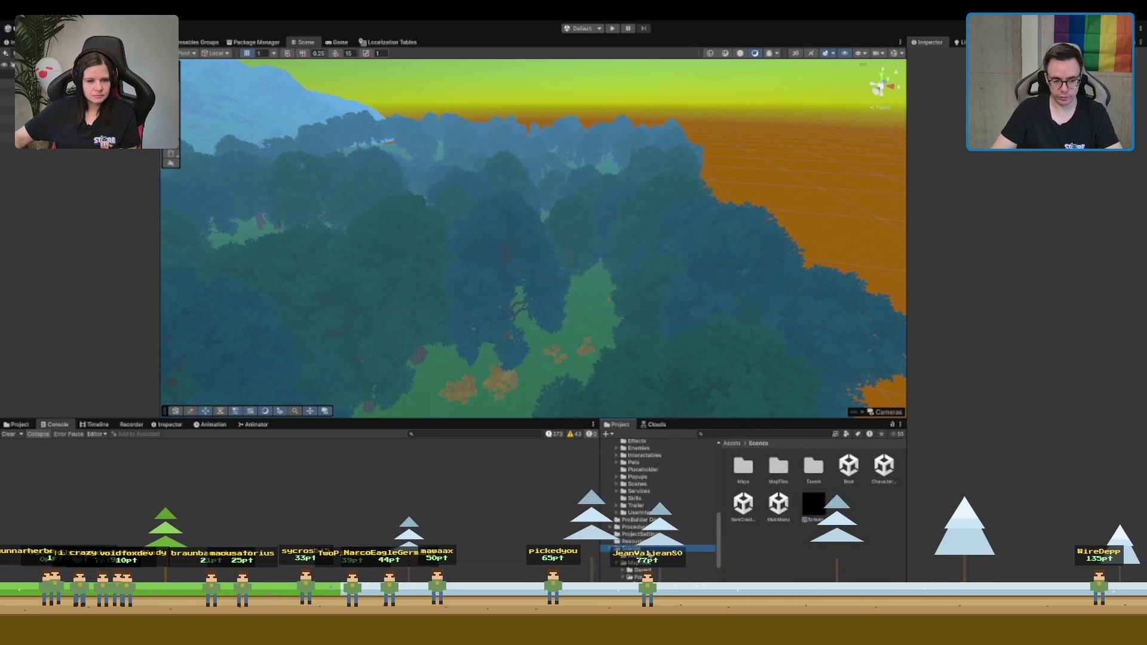
scroll(661, 570, "down", 3)
left_click(686, 557)
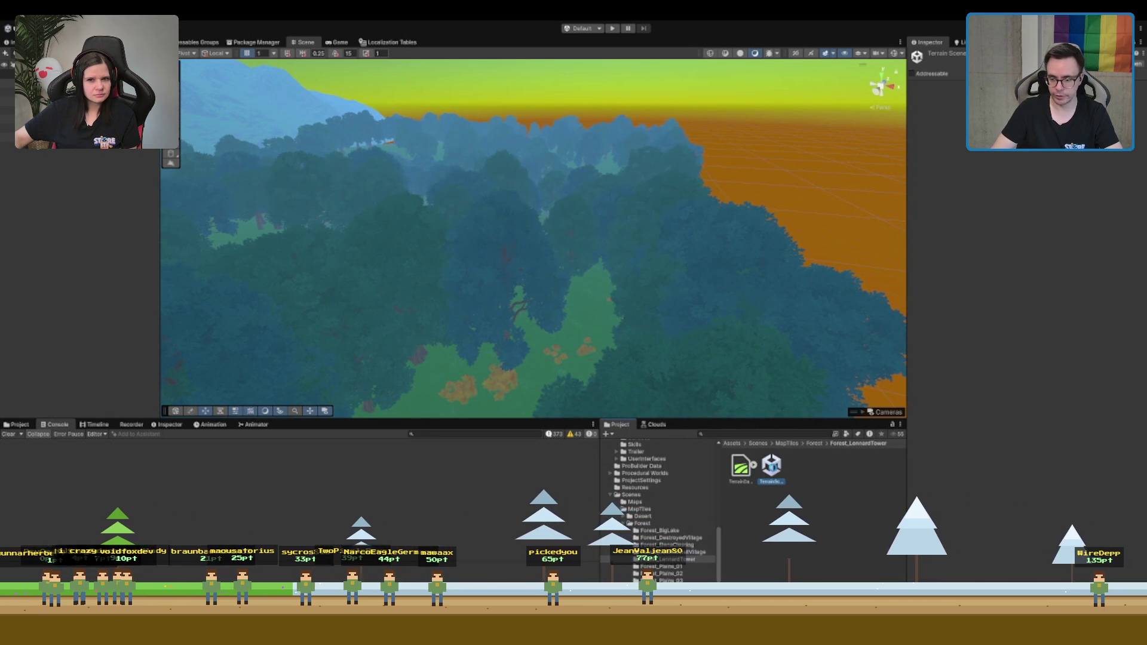
double_click(772, 467)
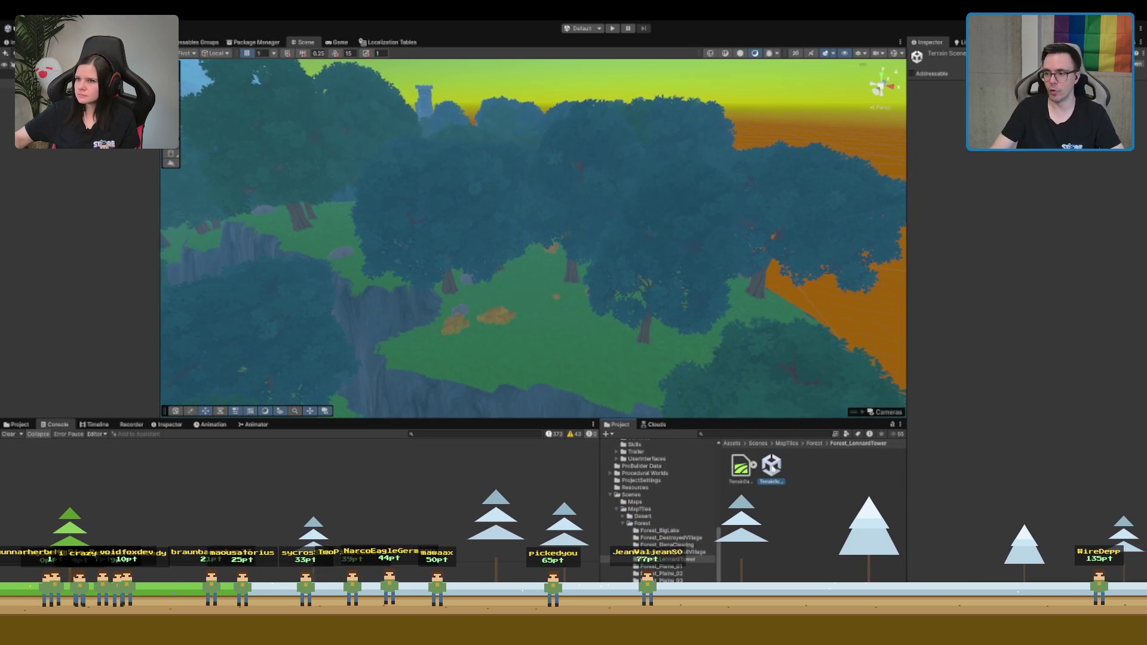
scroll(453, 205, "down", 3)
scroll(425, 263, "up", 3)
mouse_move(425, 263)
left_mouse_down()
mouse_move(588, 220)
mouse_move(692, 146)
mouse_move(671, 230)
mouse_move(265, 305)
left_mouse_up()
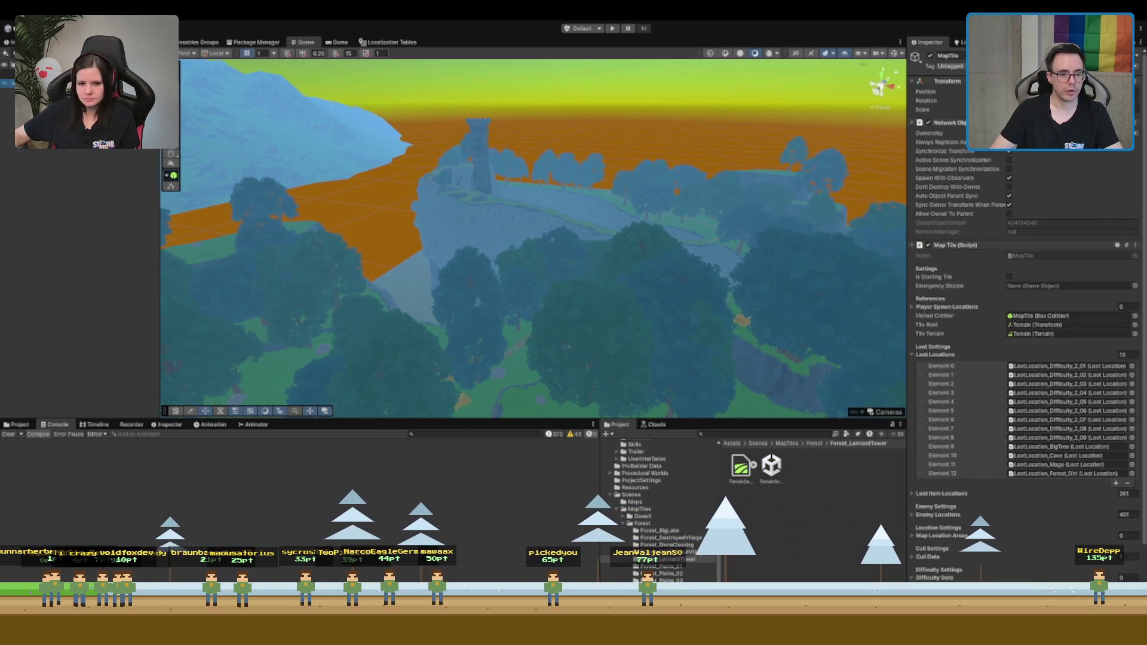
Open the Forest_Plains_01 and Forest_SmallLake terrain scenes, inspecting their MapTile and location objects
double_click(771, 466)
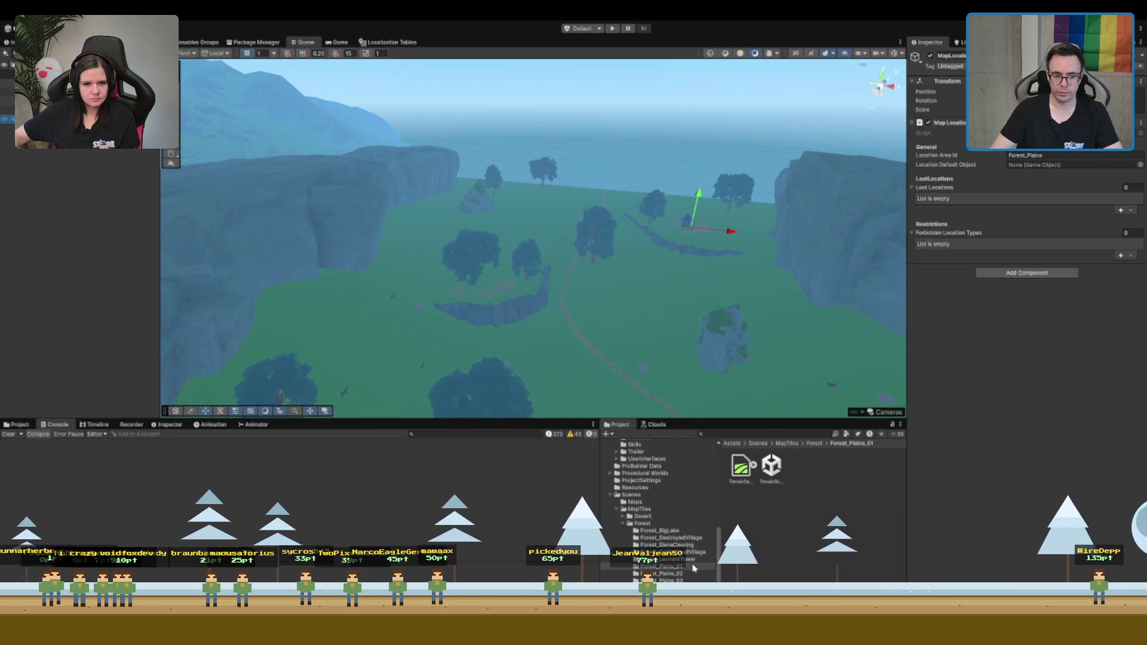
left_click(772, 481)
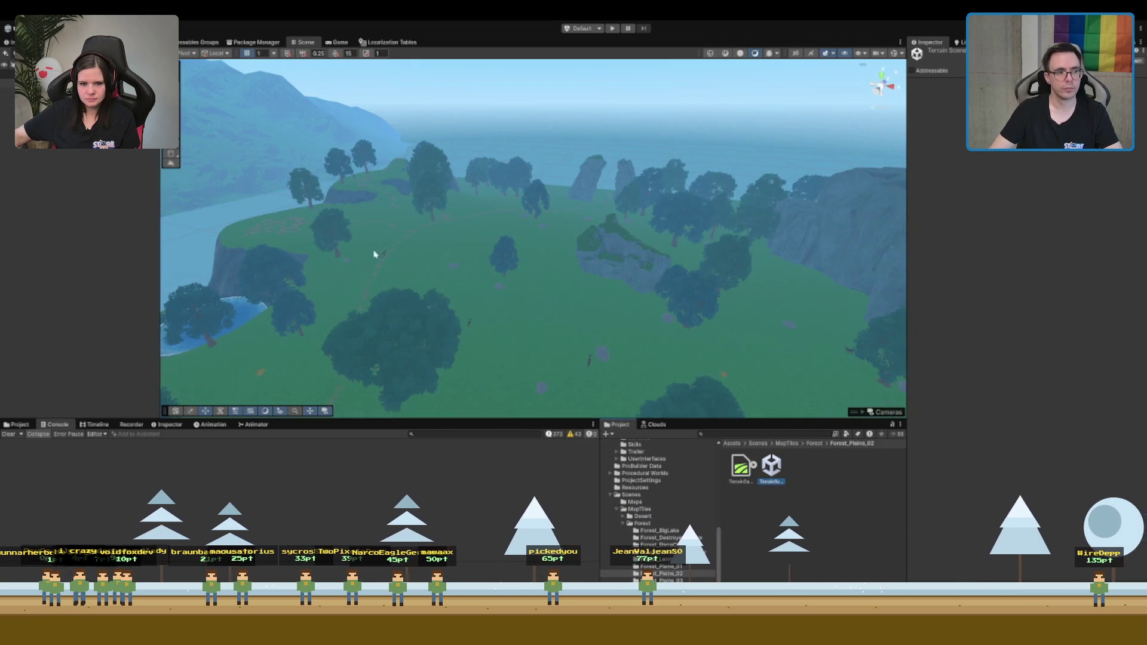
left_click(7, 82)
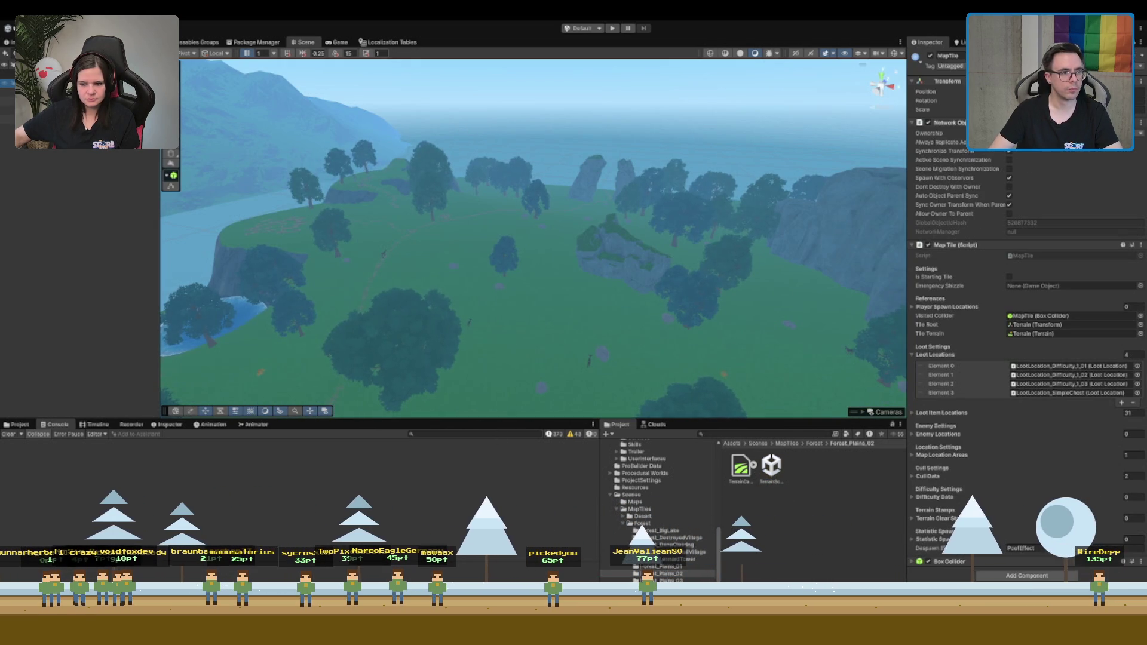
left_click(7, 118)
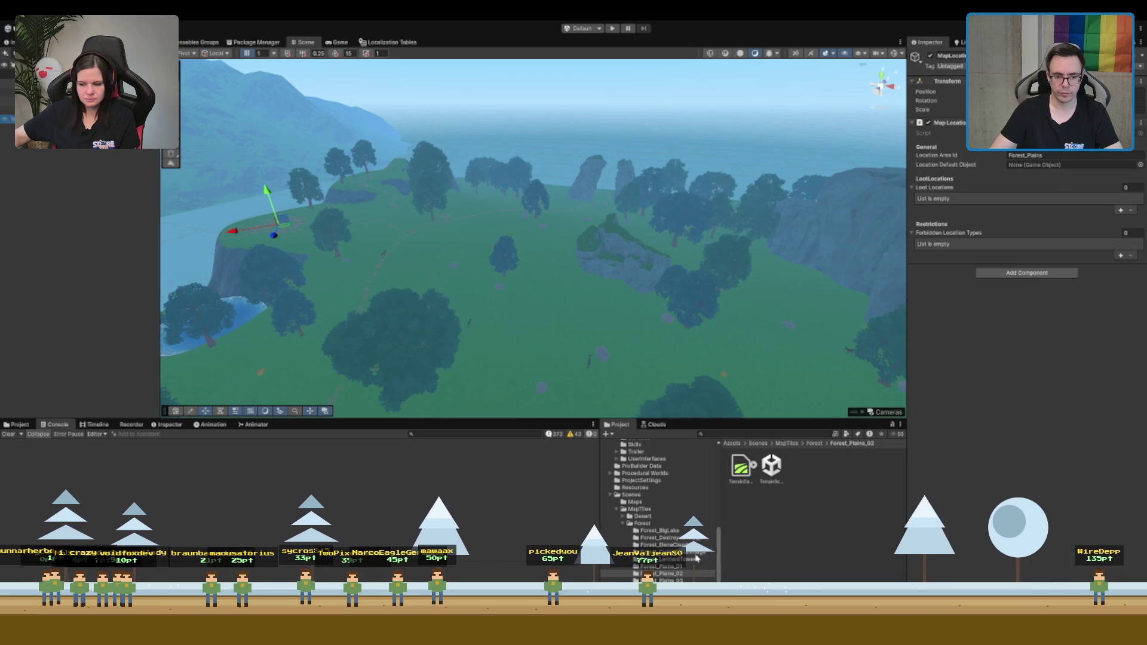
double_click(772, 465)
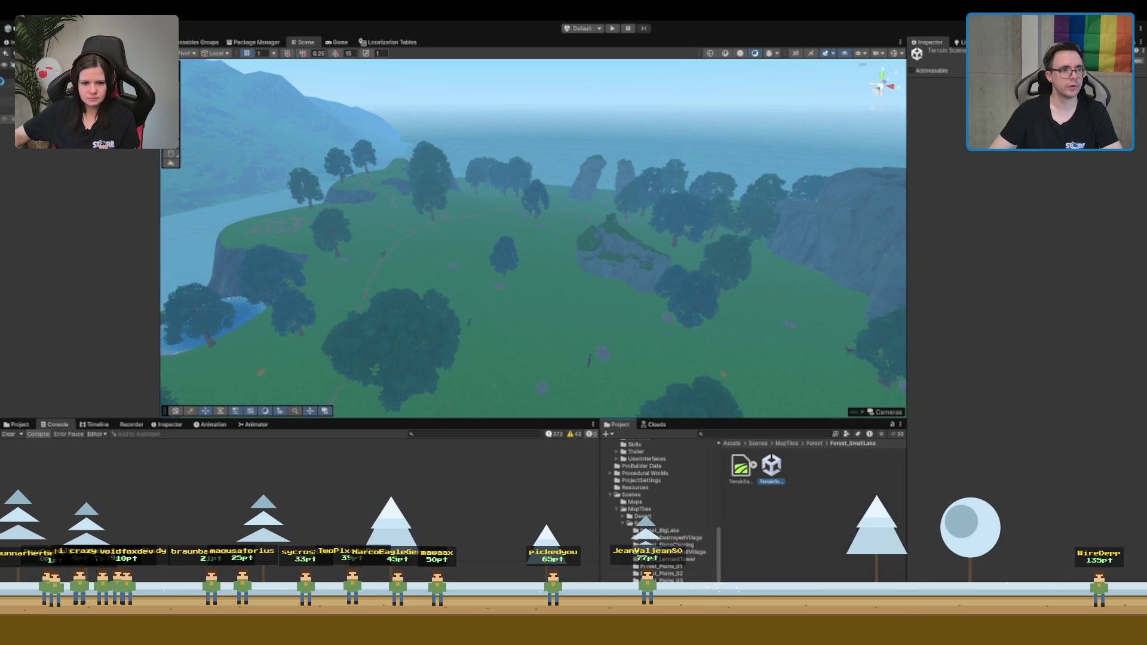
left_click(7, 83)
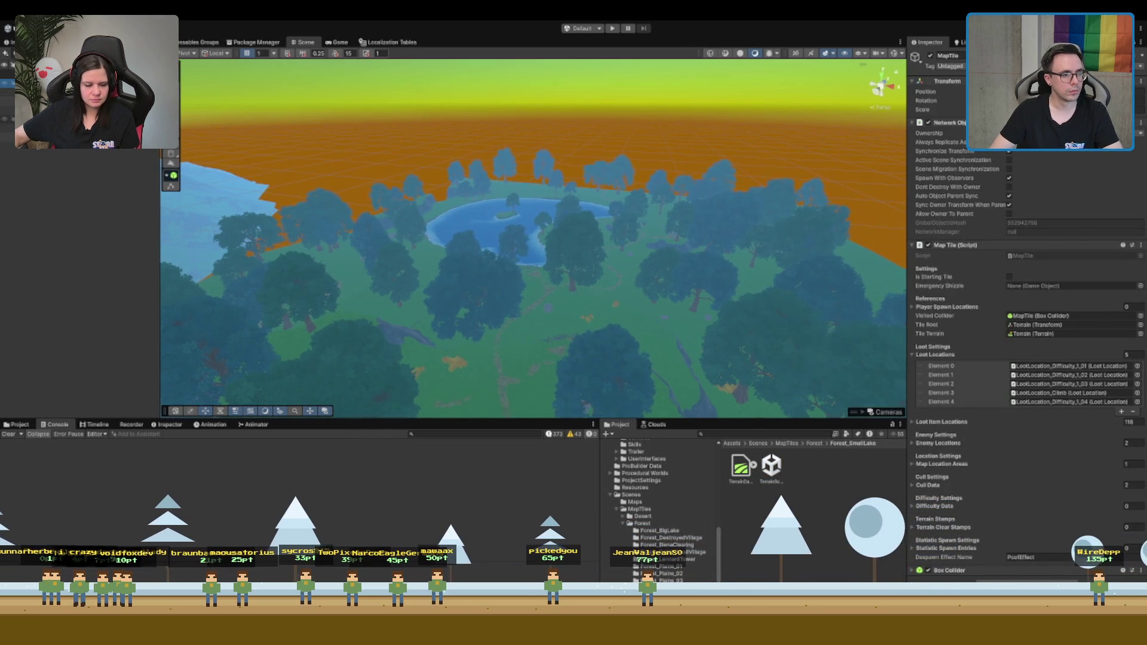
Set the lake tile's forbidden location types count to 0 and frame its rock arch location
left_click(7, 118)
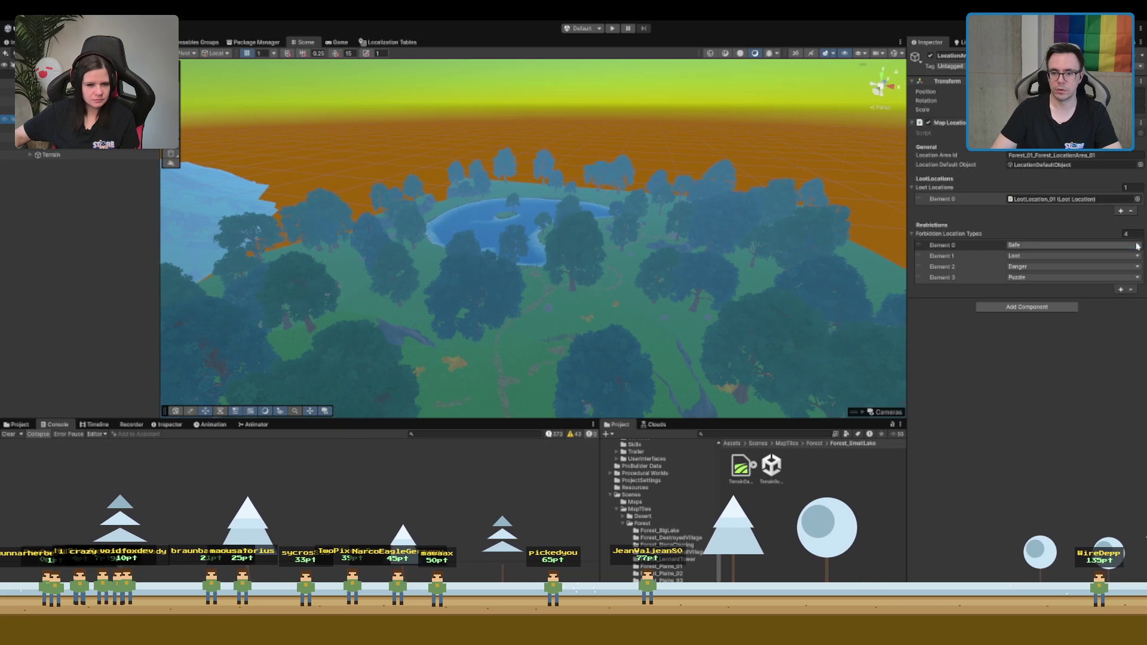
left_click(1132, 233)
type("0")
key("Return")
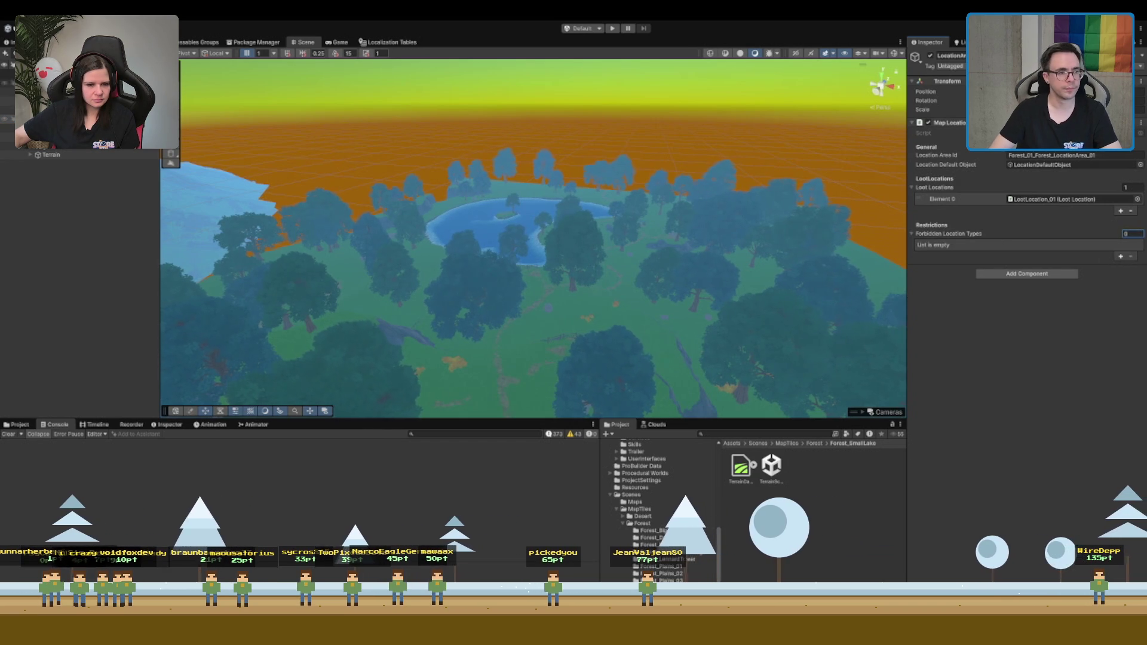
key("f")
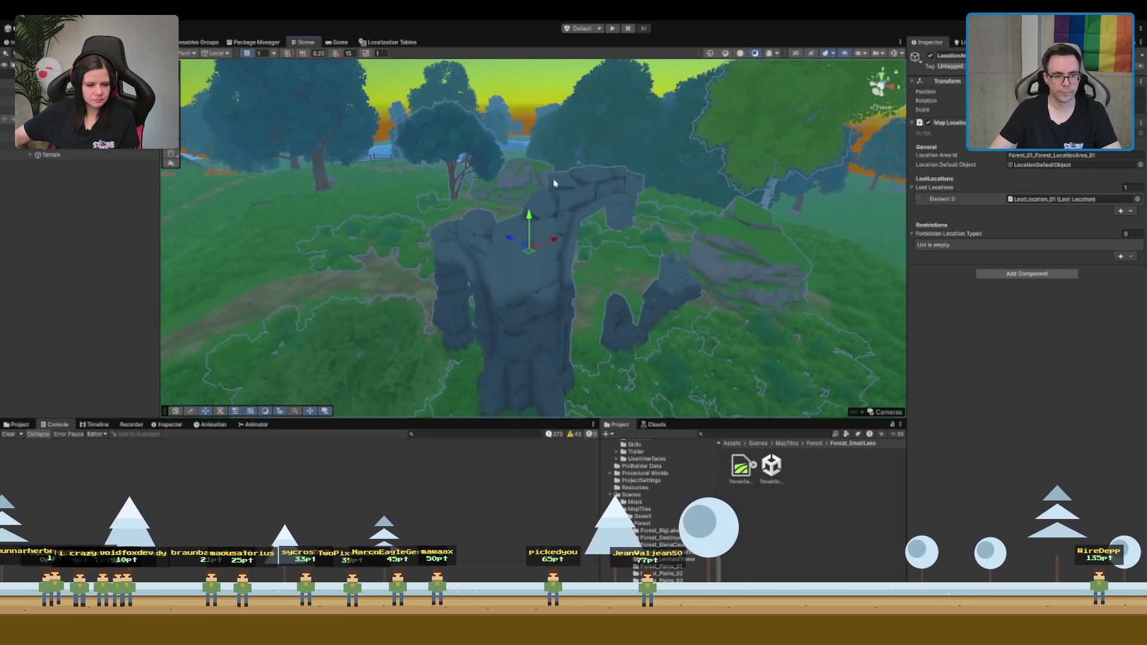
left_click_drag(575, 185, 465, 165)
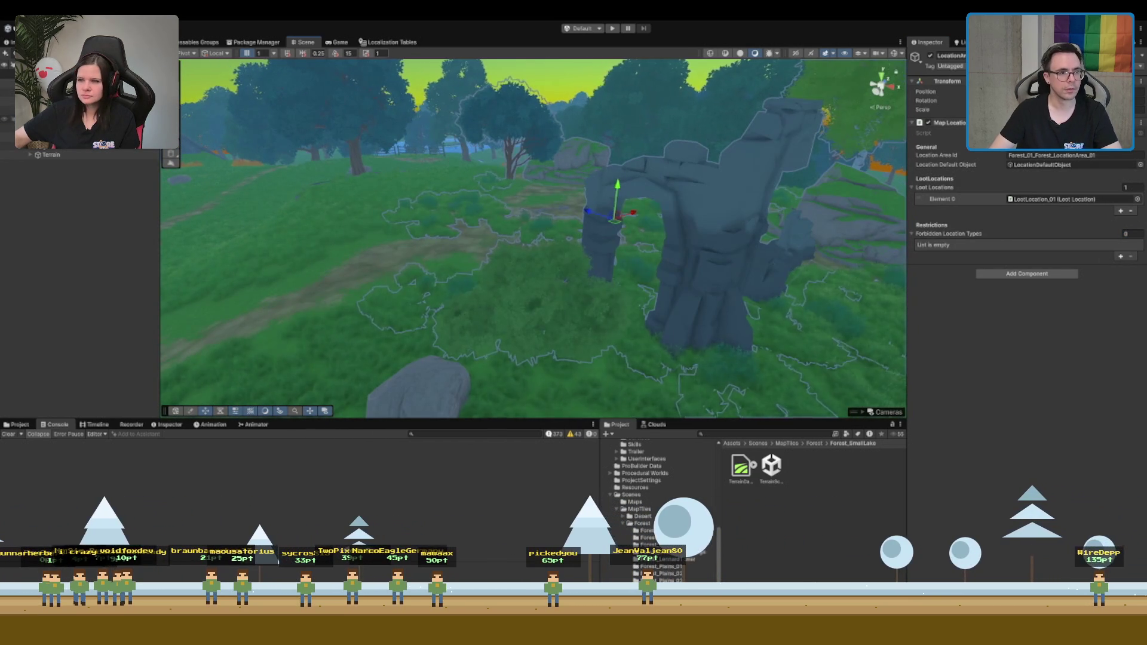
double_click(1051, 164)
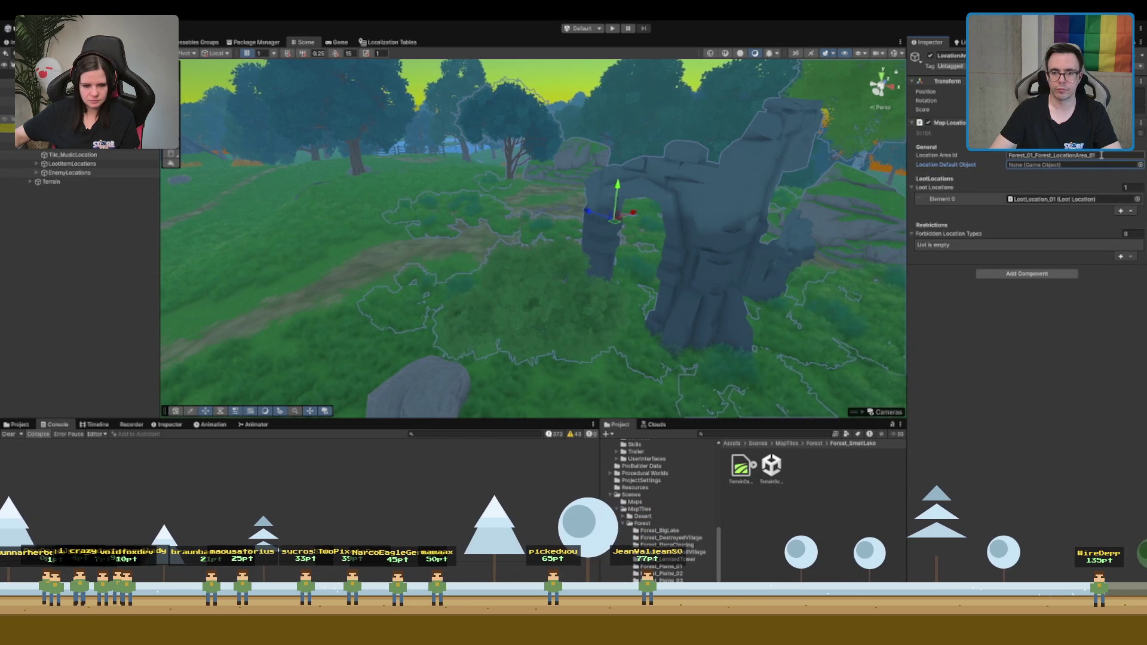
Set the loot locations count to 0 and inspect the loot location and location area objects
double_click(1125, 188)
type("0")
key("Return")
left_click(77, 136)
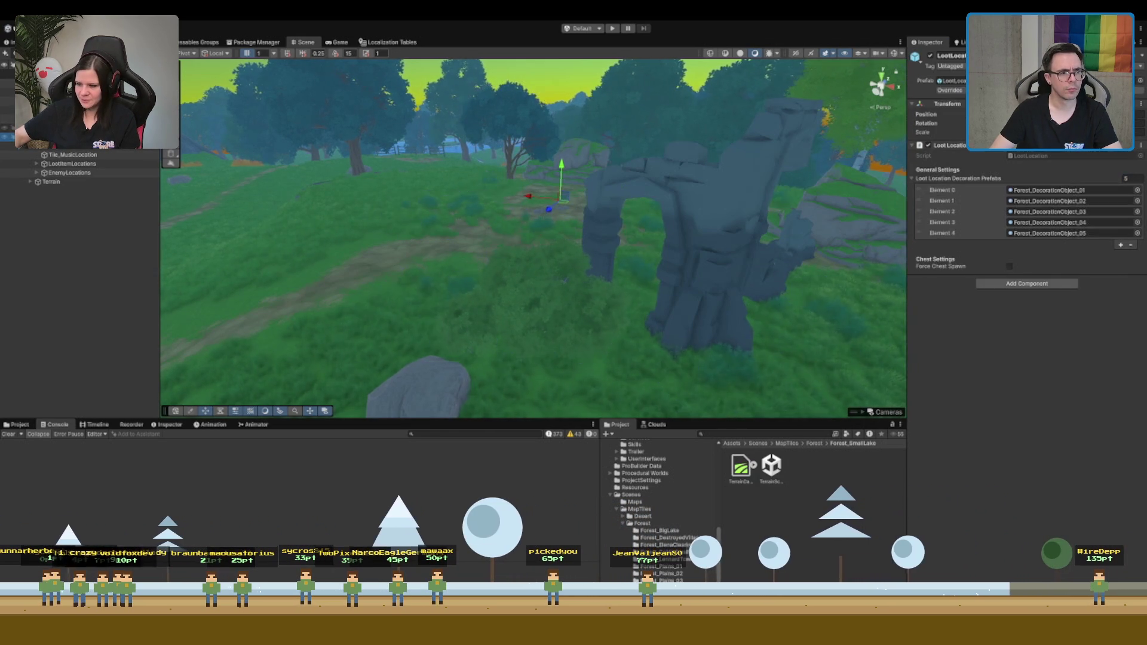
left_click(78, 127)
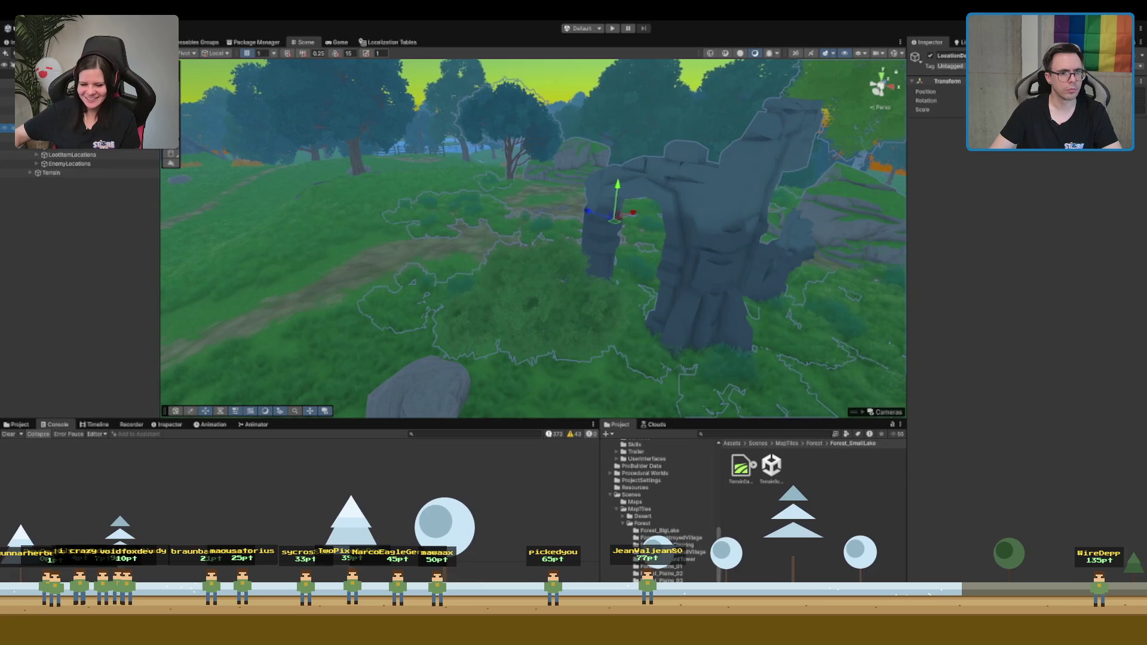
double_click(77, 118)
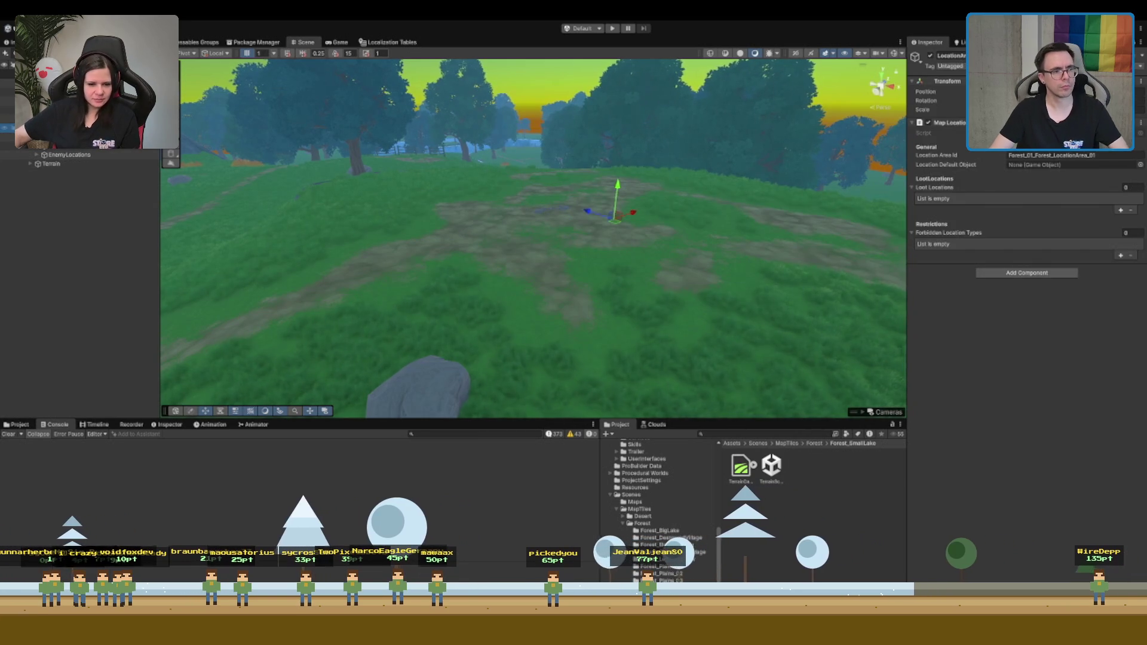
scroll(78, 131, "down", 1)
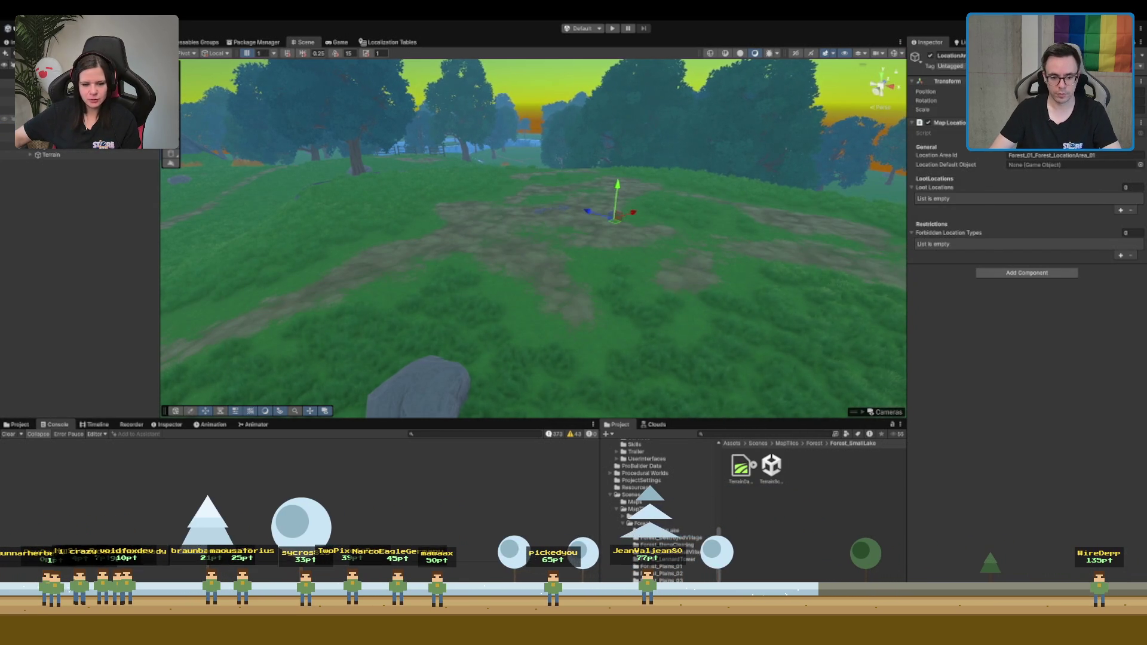
Inspect the small lake tile's MapTile settings and one of its loot locations
left_click(770, 469)
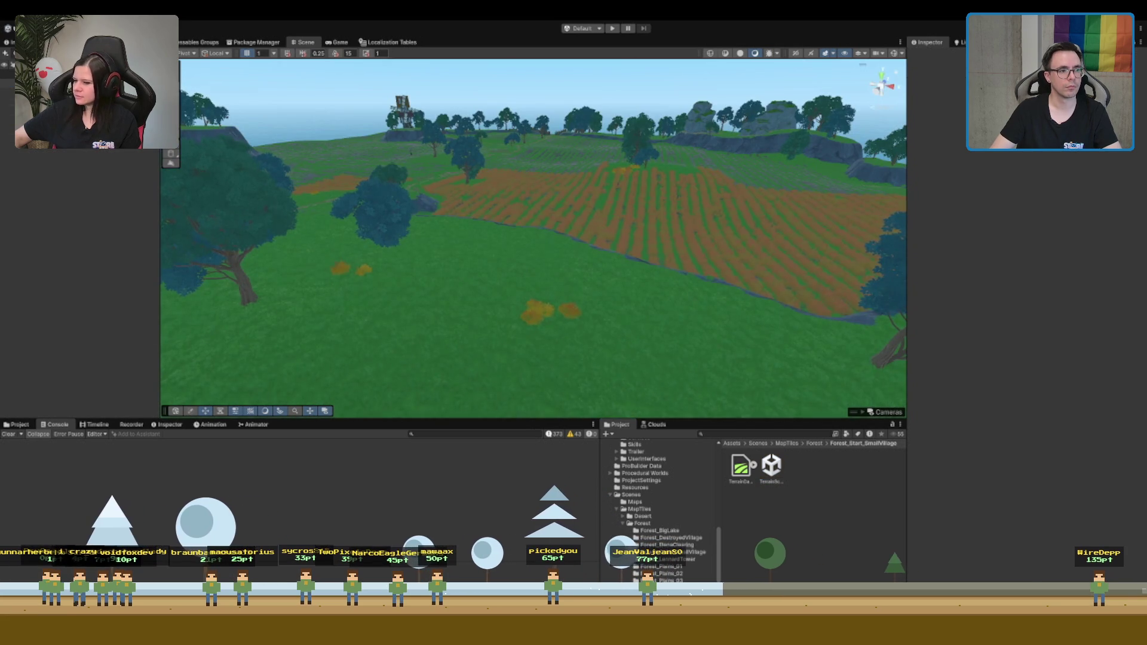
left_click(9, 83)
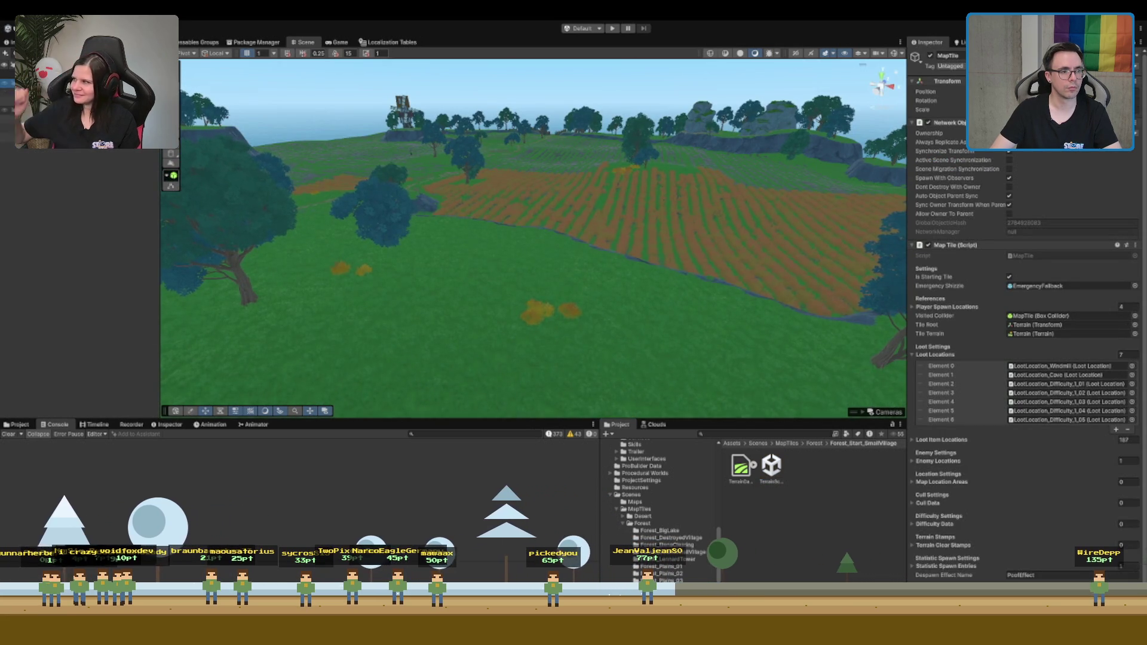
left_click(7, 127)
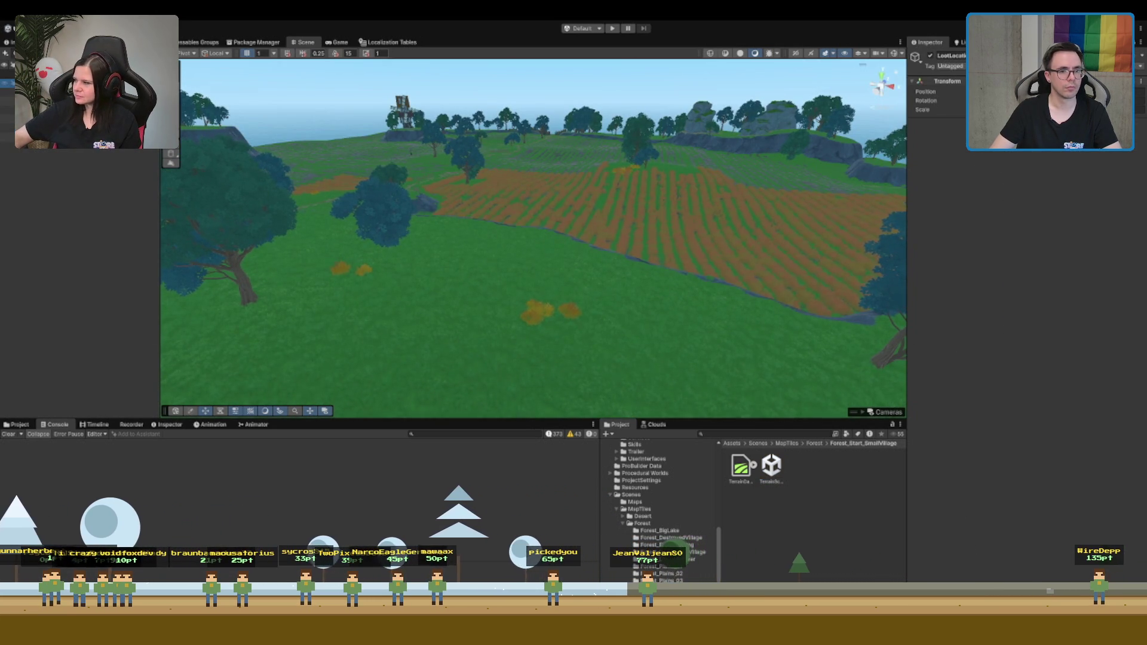
left_click(9, 83)
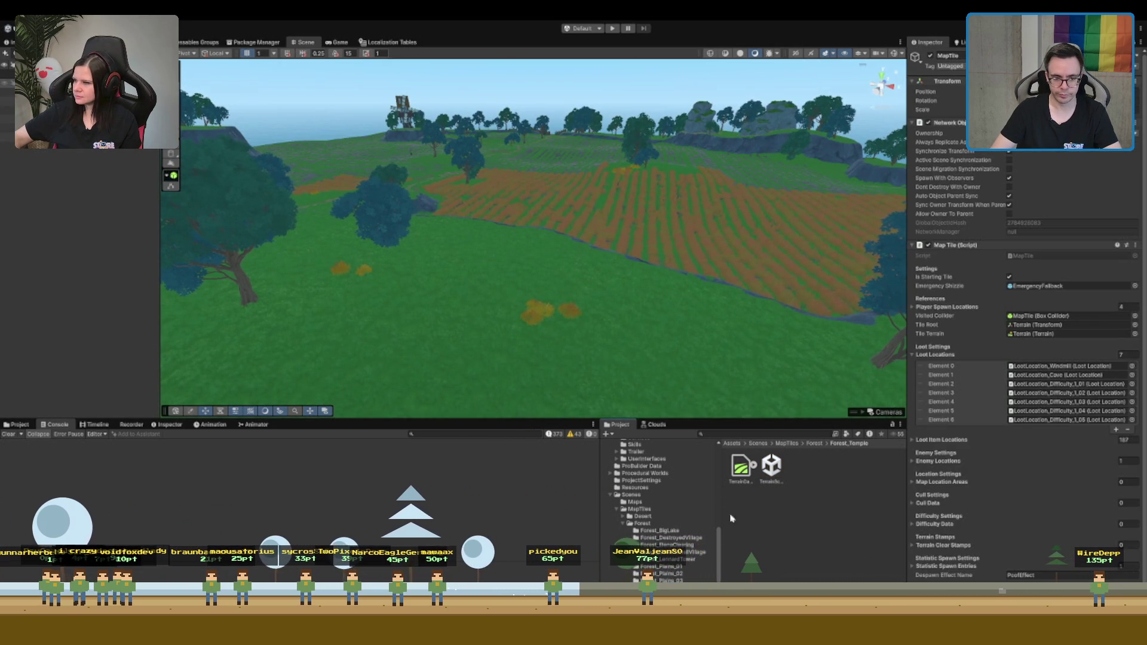
Open the Forest_Temple terrain scene, review its loot locations, and pick the Forest_WitchHouse terrain scene
left_click(771, 467)
double_click(771, 467)
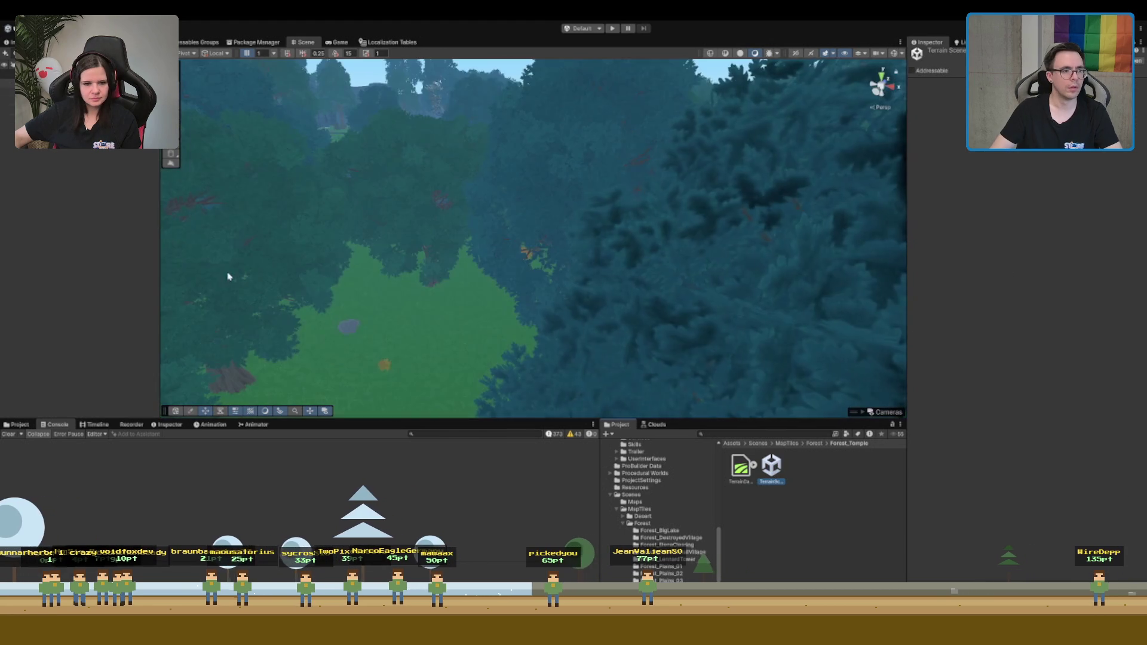
left_click(9, 83)
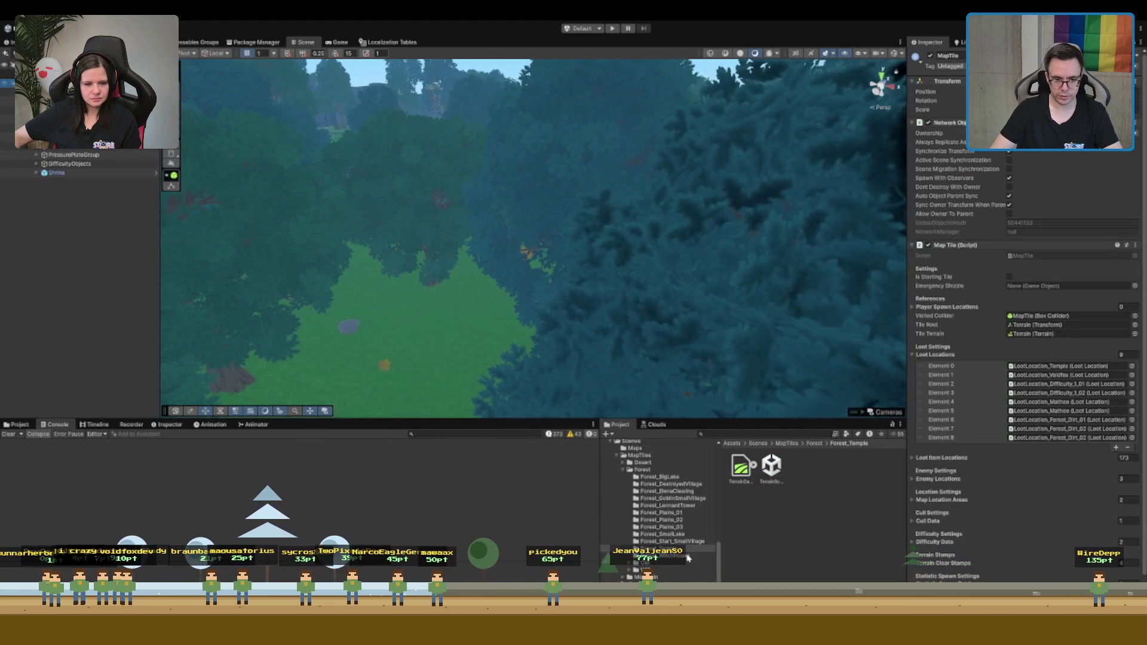
left_click(660, 555)
left_click(771, 466)
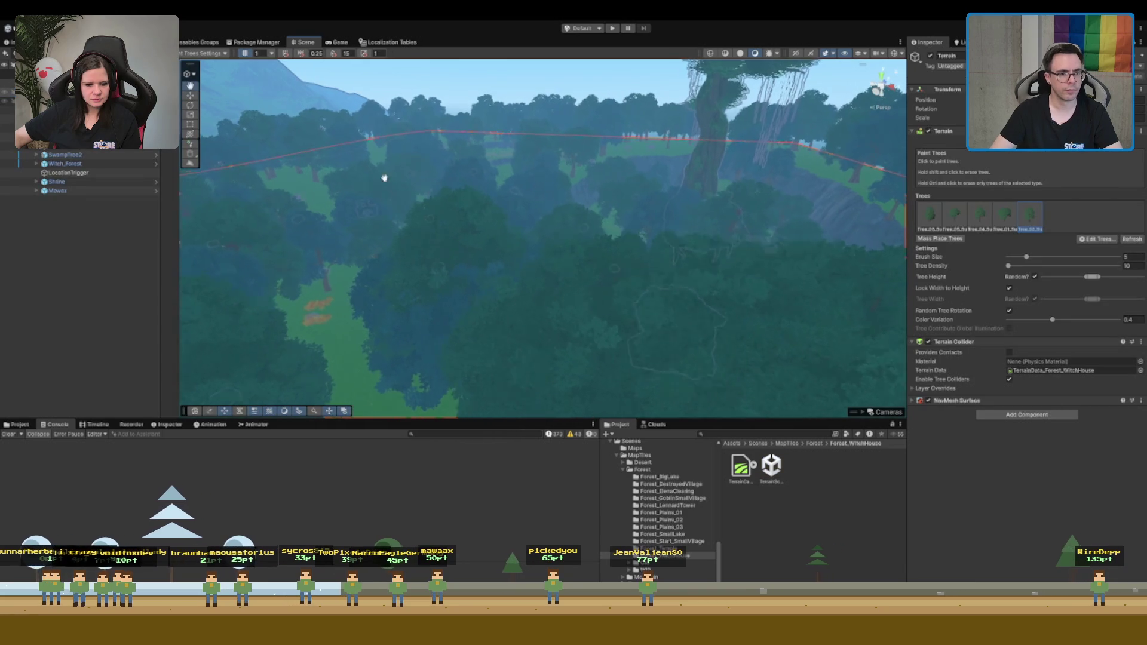
Paint three extra trees into the witch house clearing, including a large one beside the path
mouse_move(608, 188)
left_mouse_down()
mouse_move(678, 187)
mouse_move(536, 180)
left_mouse_up()
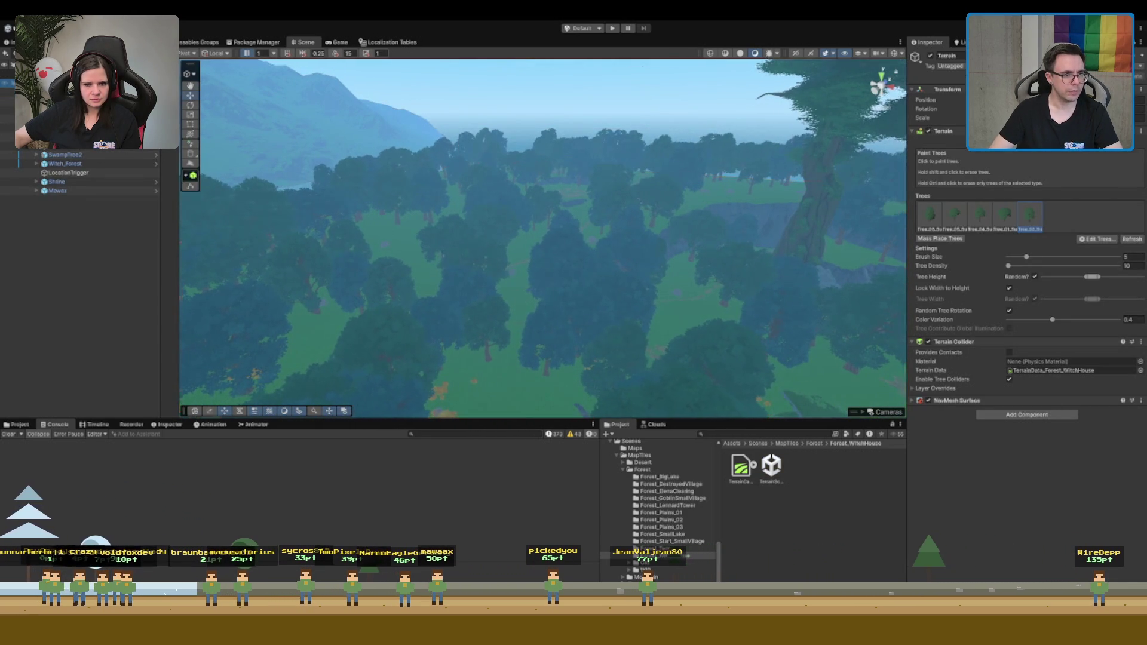
scroll(256, 247, "up", 10)
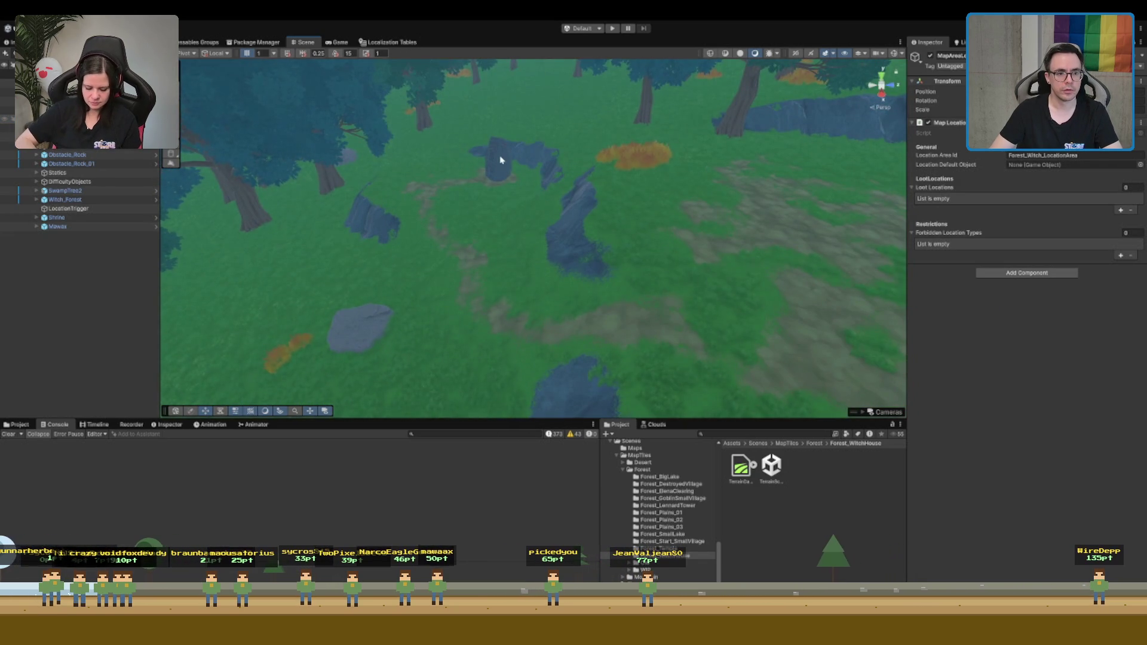
scroll(500, 160, "up", 8)
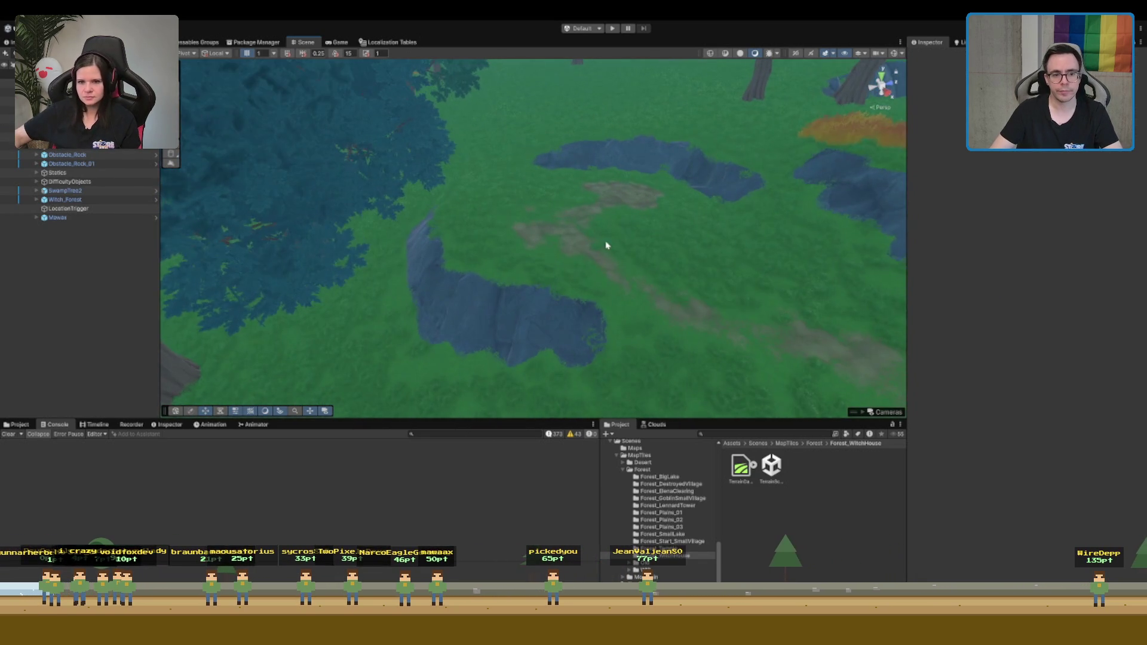
left_click(608, 245)
left_click(569, 191)
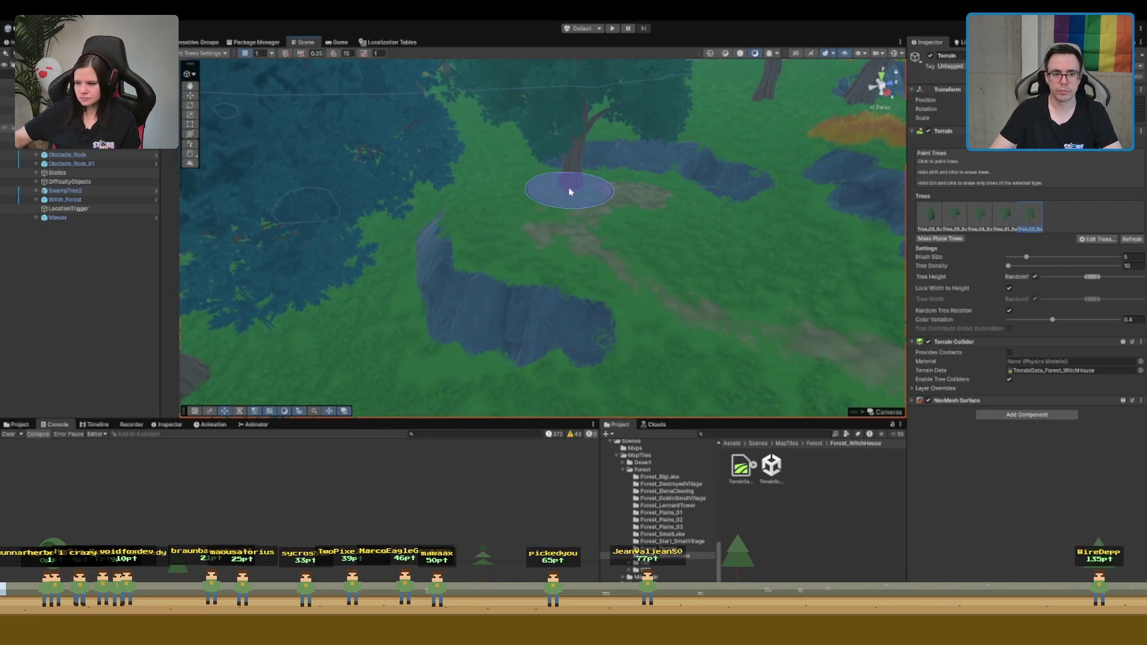
left_click(930, 216)
left_click(687, 250)
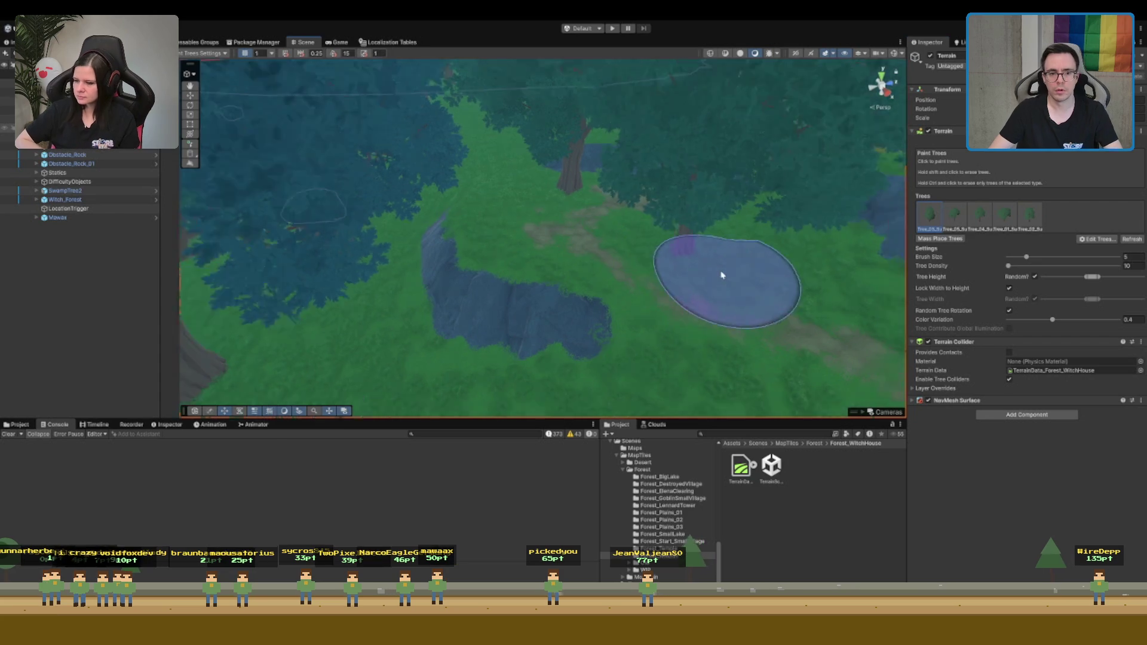
scroll(721, 276, "down", 10)
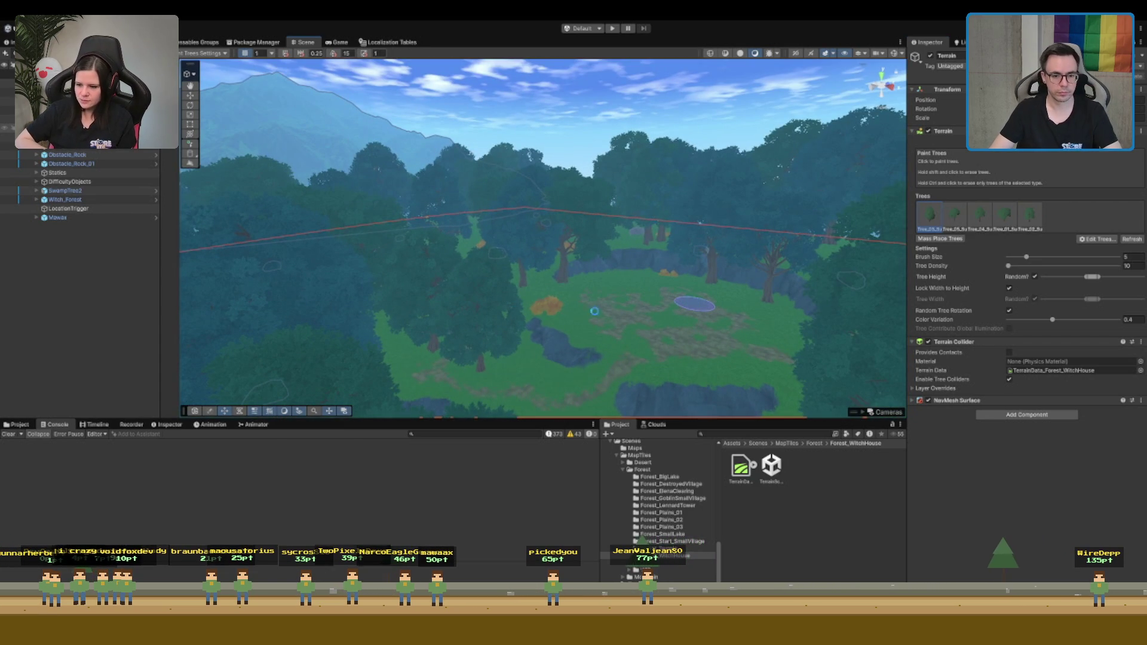
left_click_drag(692, 305, 687, 251)
left_click(537, 179)
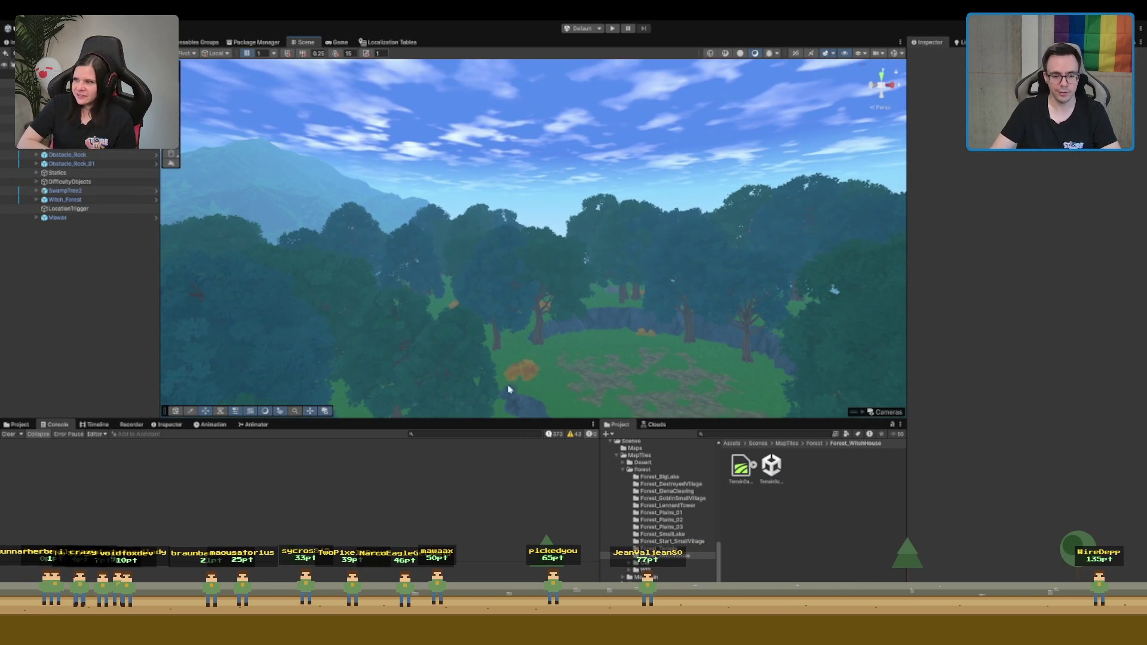
Tilt and zoom the Scene view over the forest, then frame an aerial overview
left_click_drag(628, 259, 628, 148)
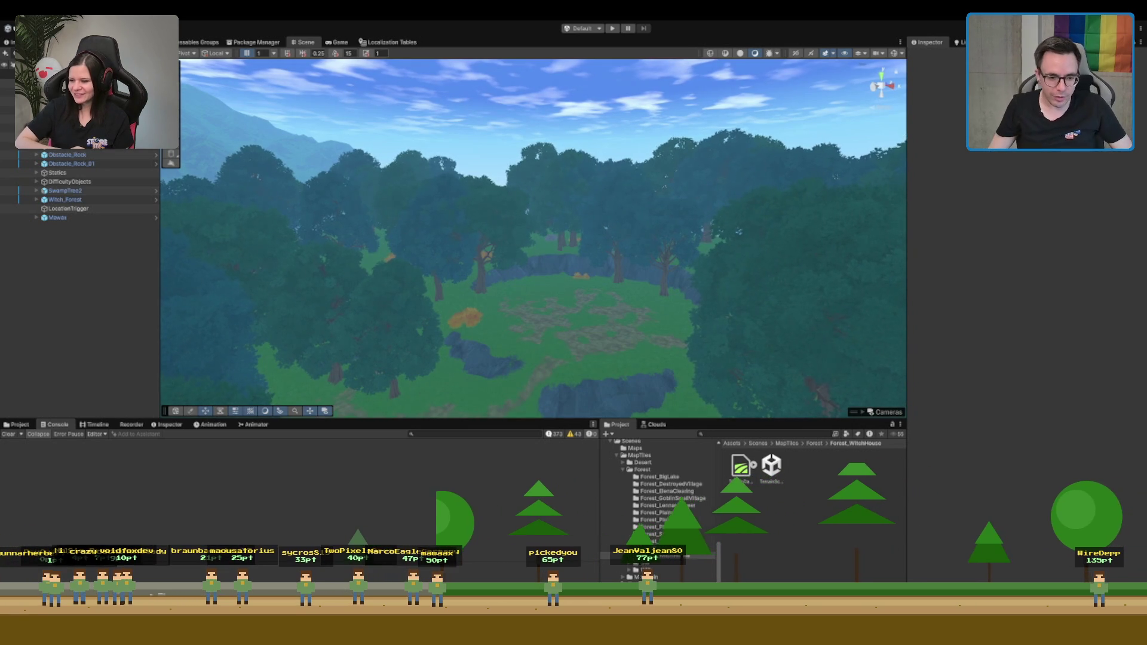
scroll(597, 252, "up", 10)
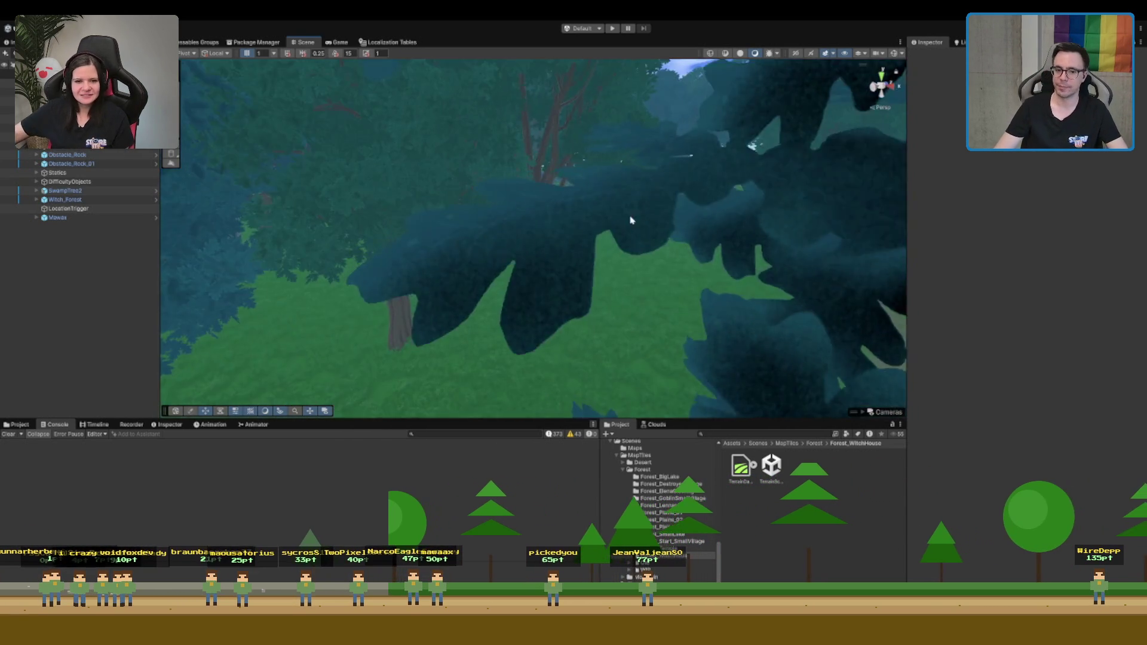
scroll(596, 252, "up", 10)
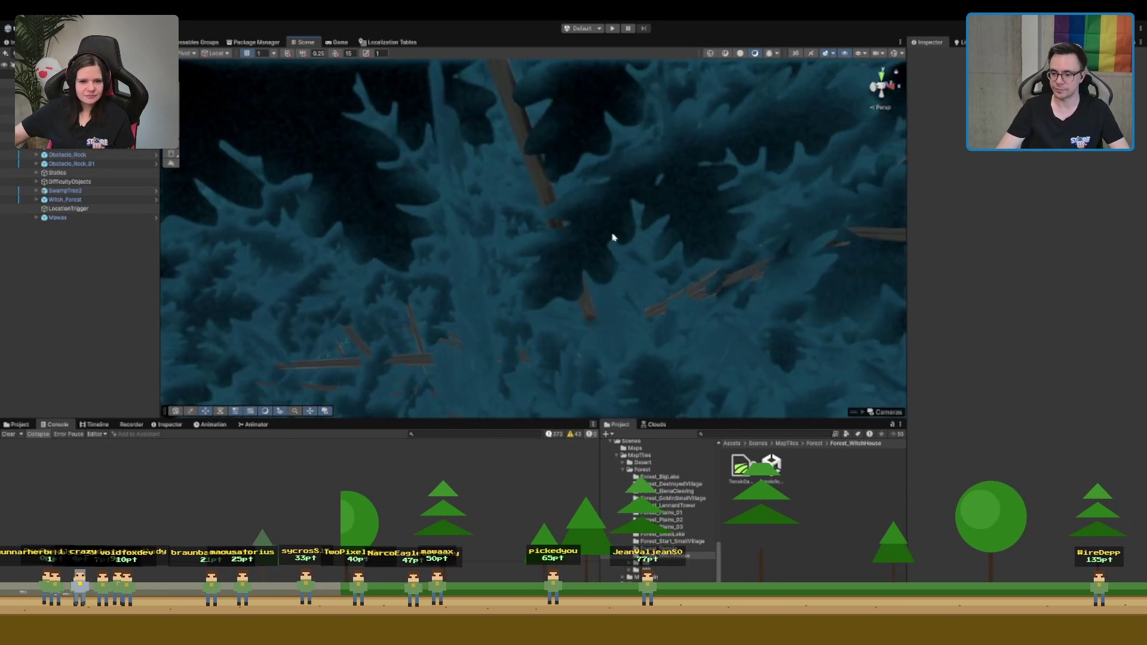
scroll(621, 255, "up", 10)
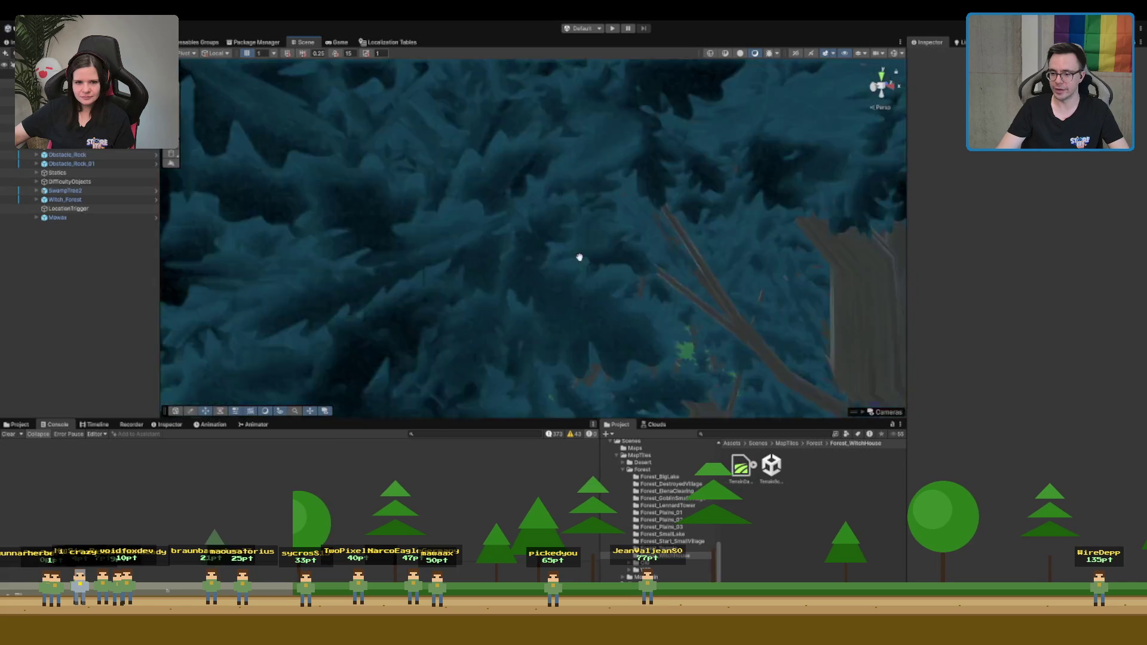
scroll(542, 259, "up", 10)
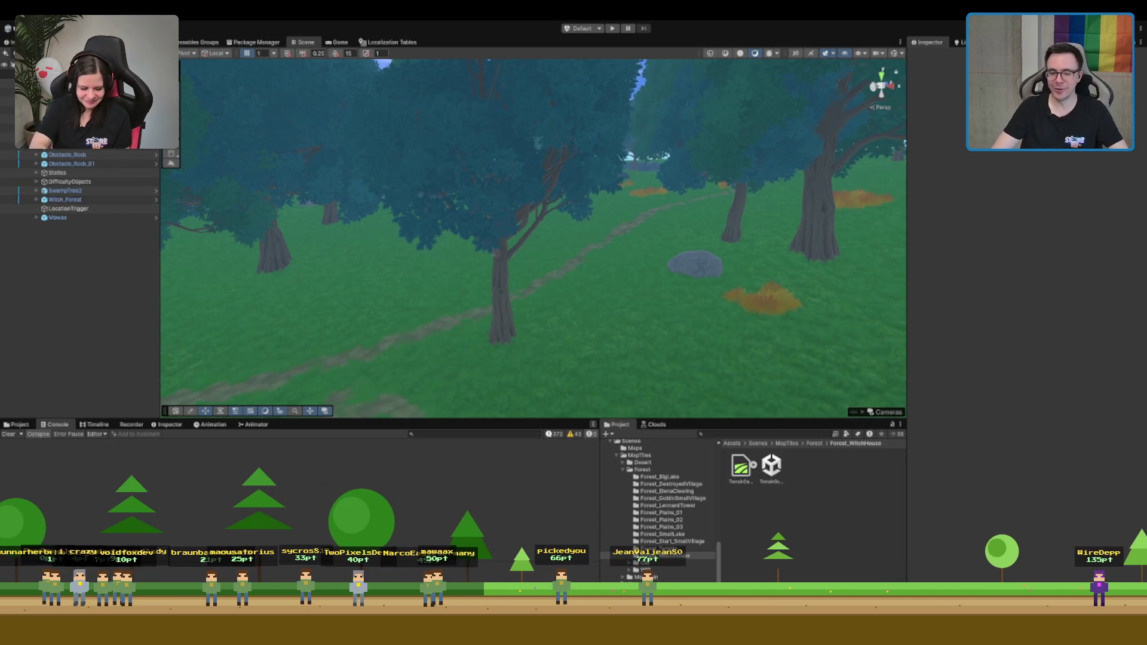
key("f")
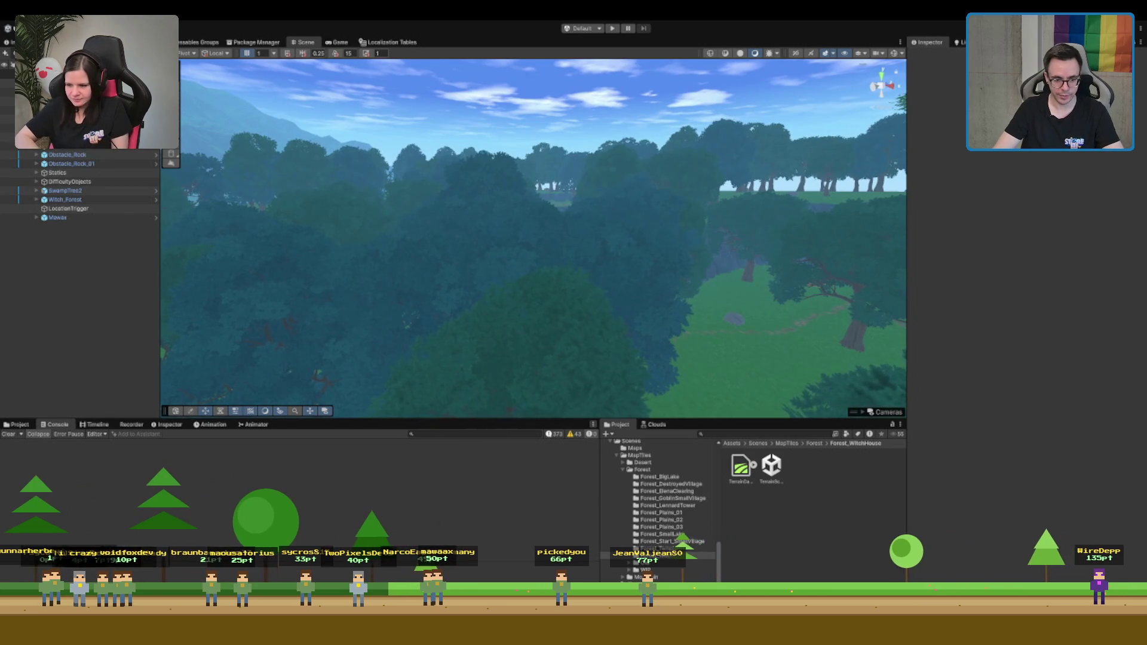
Open the Boot scene from Assets > Scenes and enter play mode
left_click(674, 490)
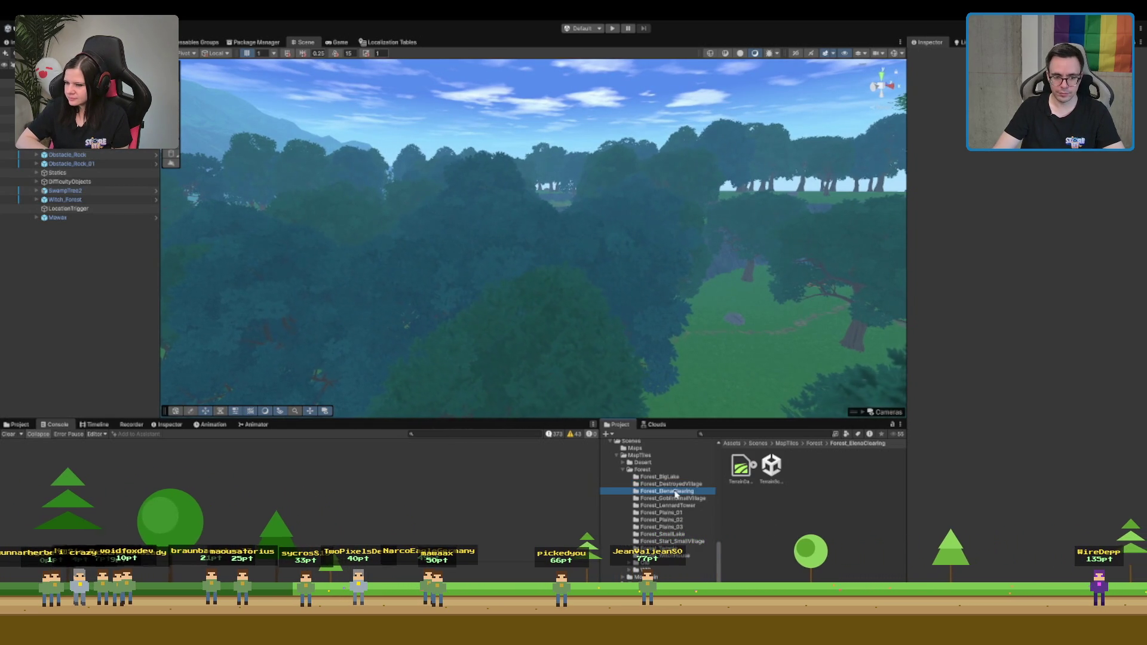
scroll(675, 490, "down", 2)
scroll(657, 508, "up", 5)
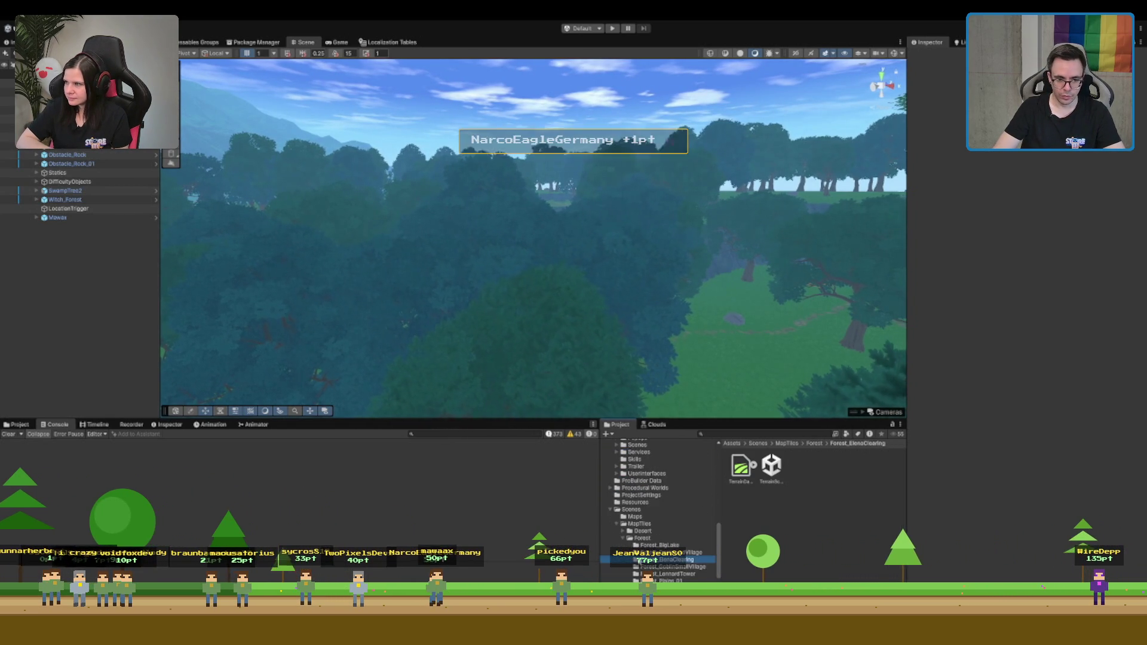
left_click(657, 509)
double_click(849, 466)
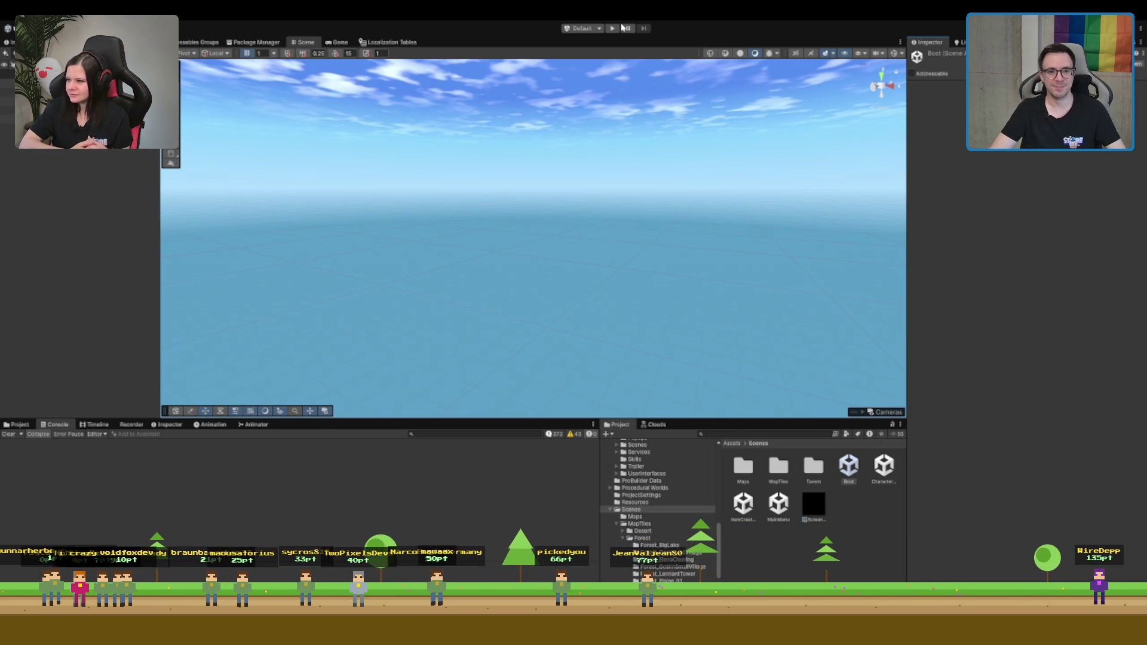
key("ctrl+p")
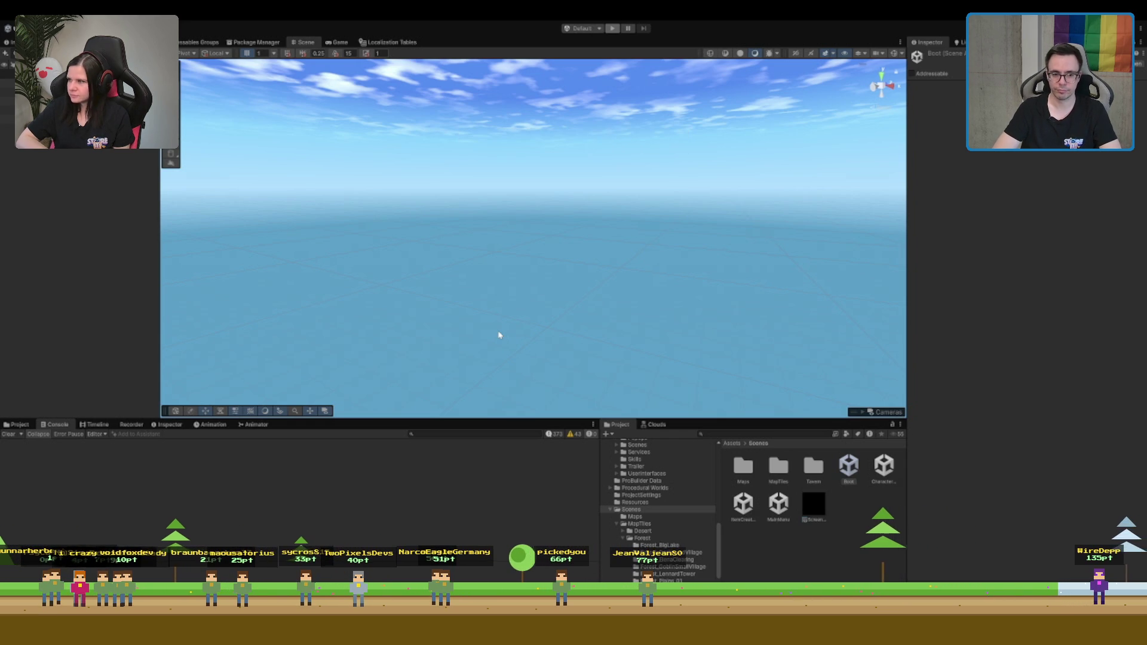
Run the game with Ctrl+P so the When We Arrive title menu appears
key("ctrl+p")
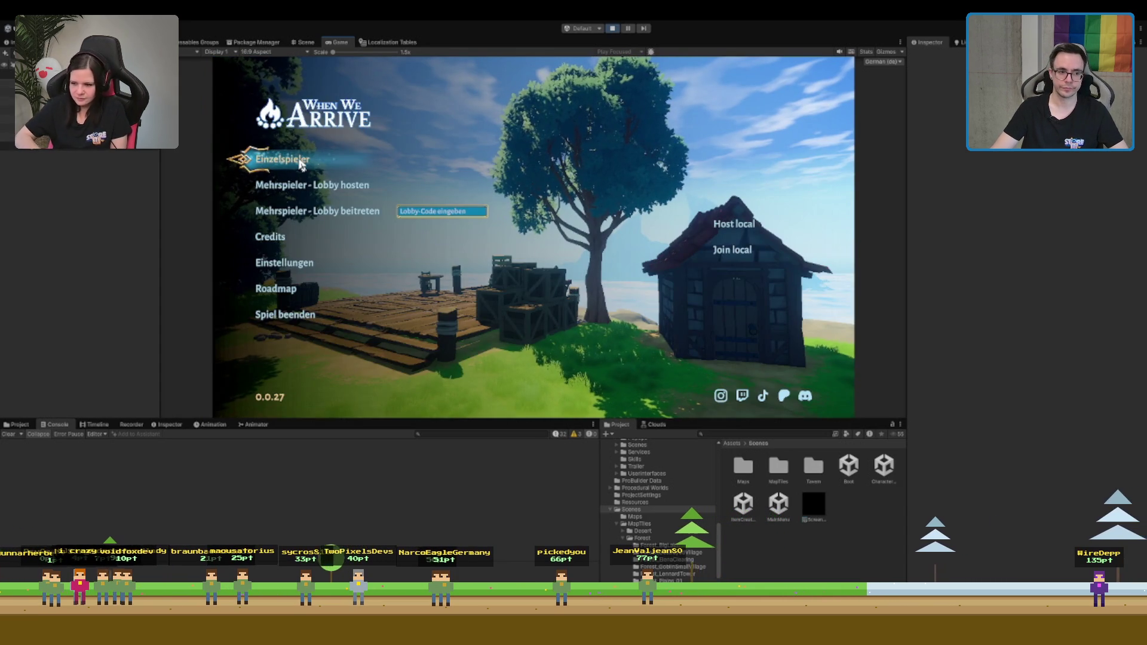
Start a single-player game and run the character through the tavern and up the path to the portal
left_click(299, 163)
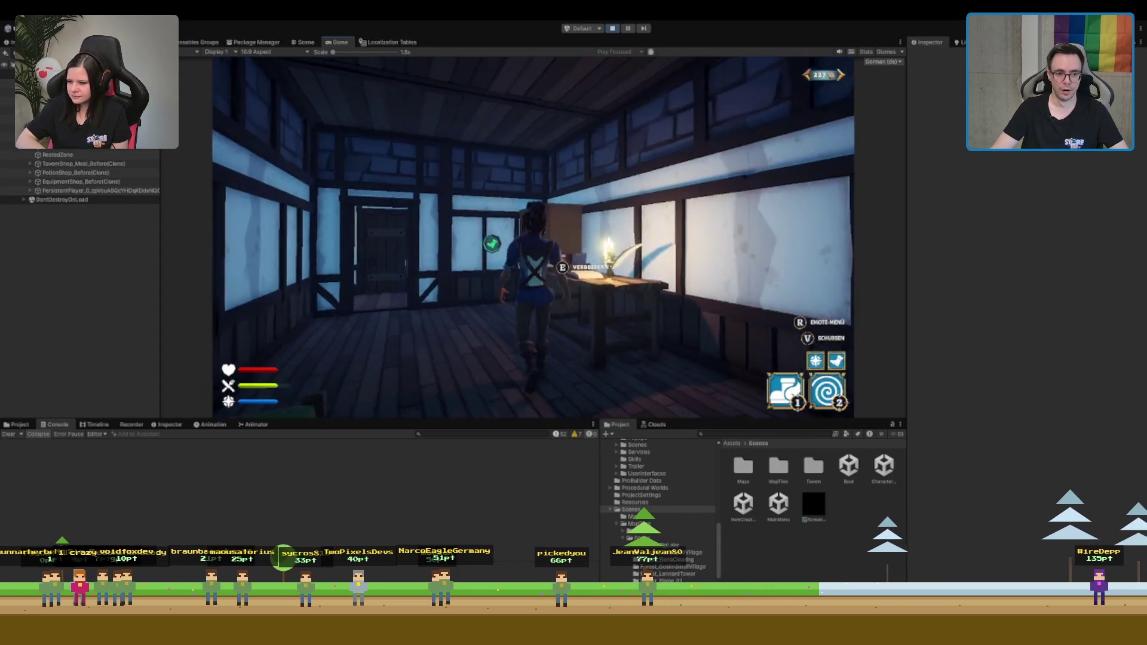
key("w")
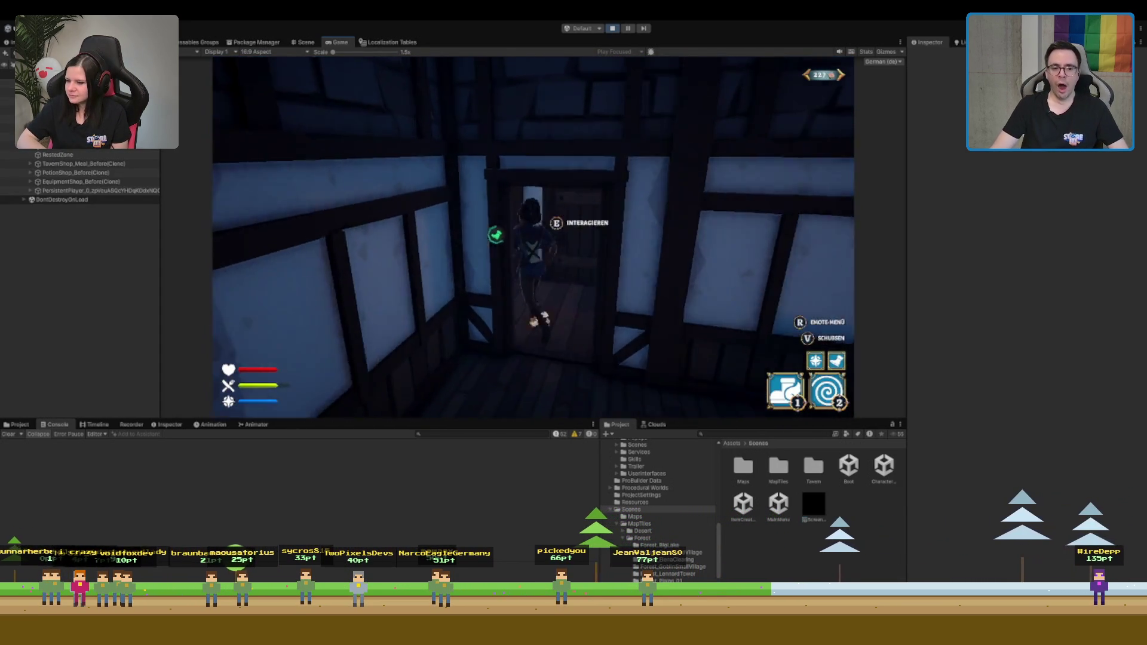
key("w")
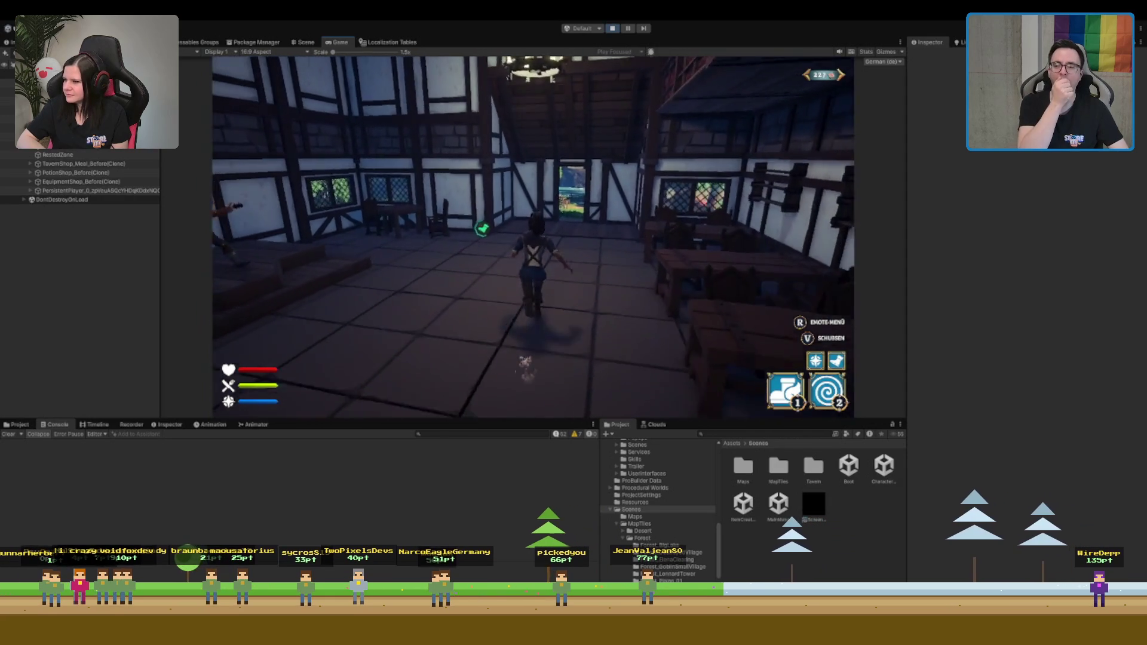
key("w")
key("w")
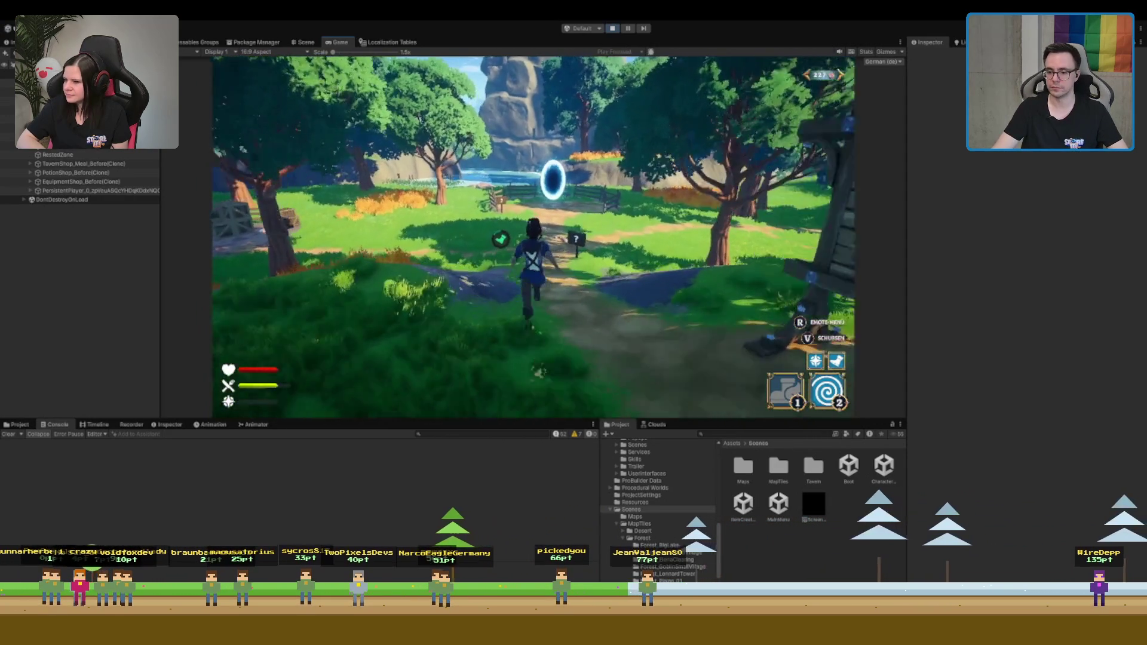
key("w")
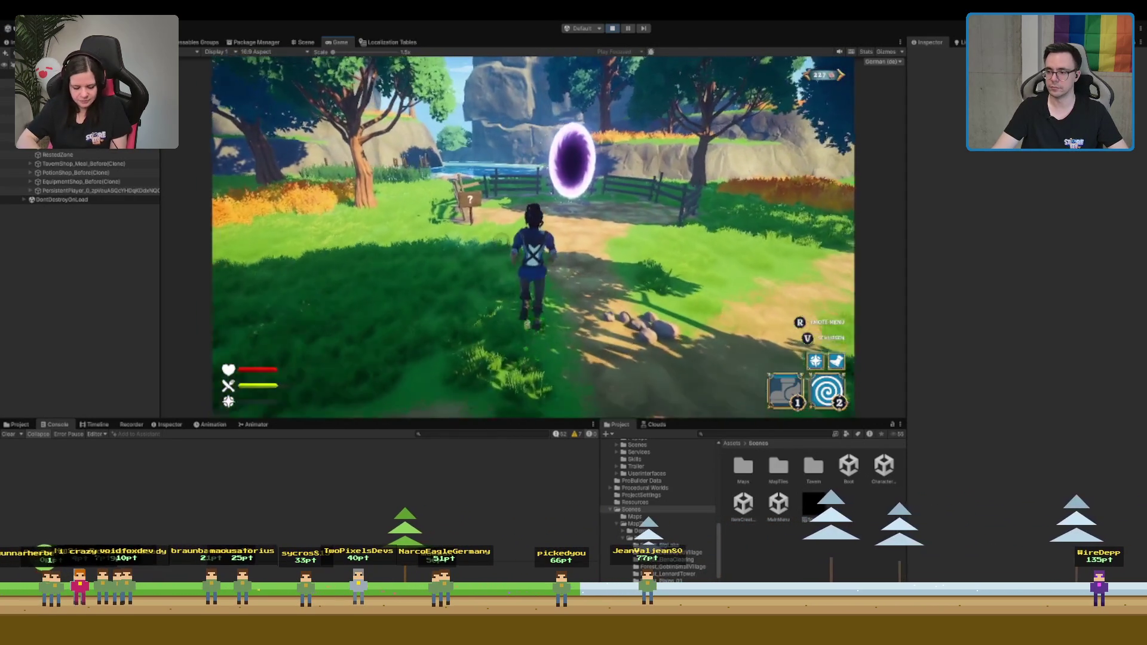
key("w")
key("w")
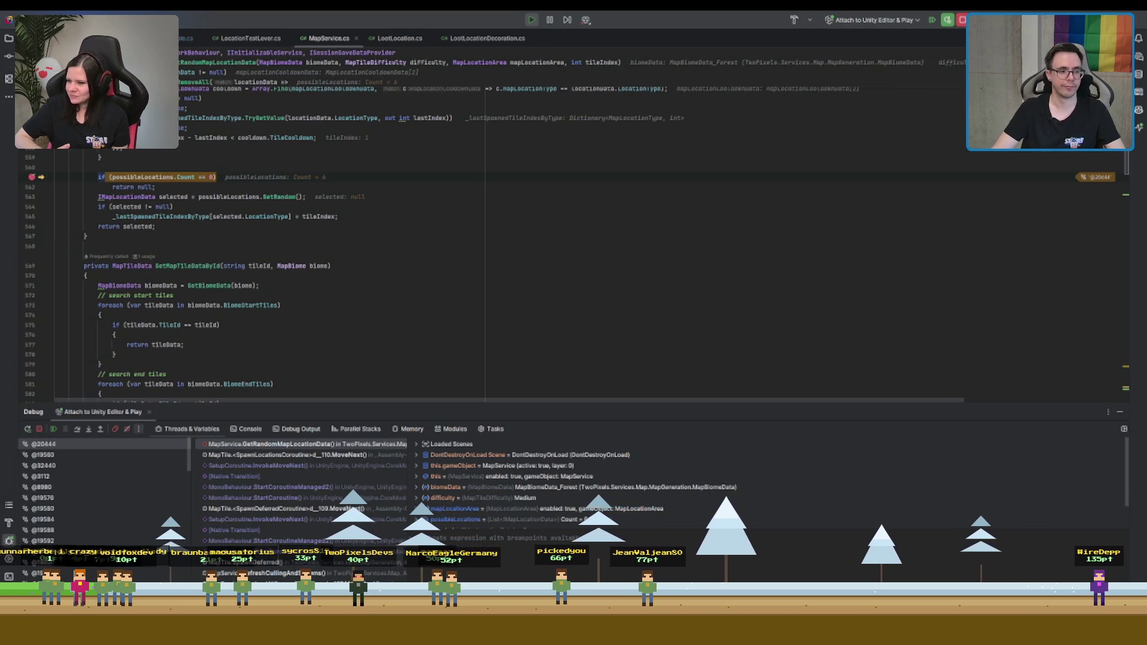
Resume execution past the MapService breakpoint in Rider with F5, then return to Unity
key("F5")
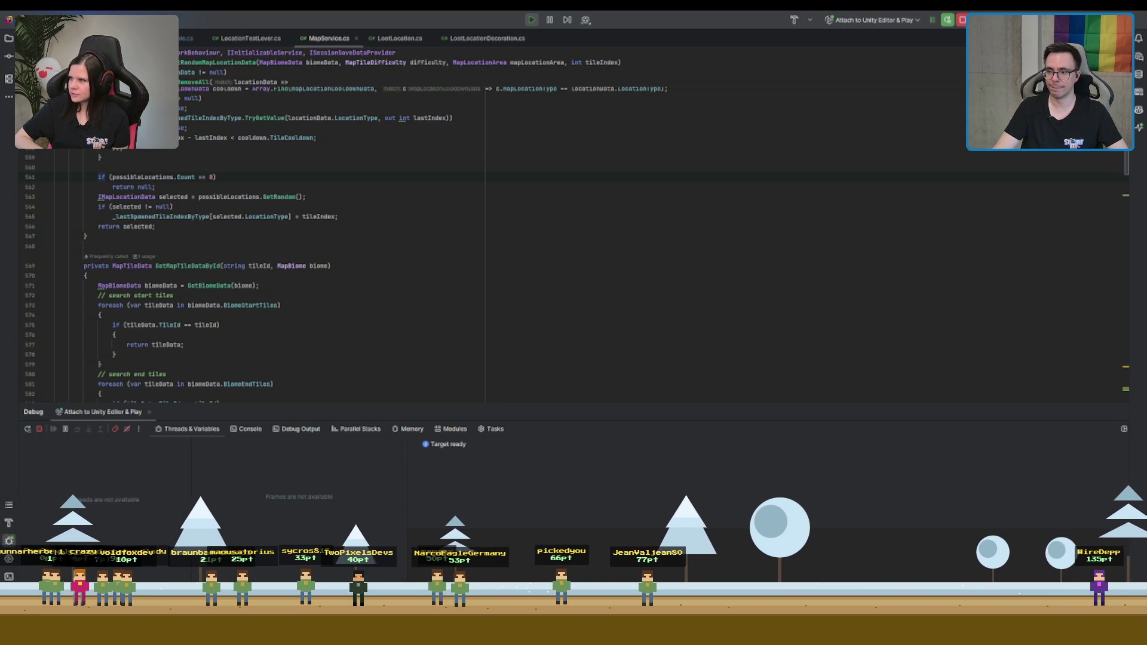
left_click(98, 176)
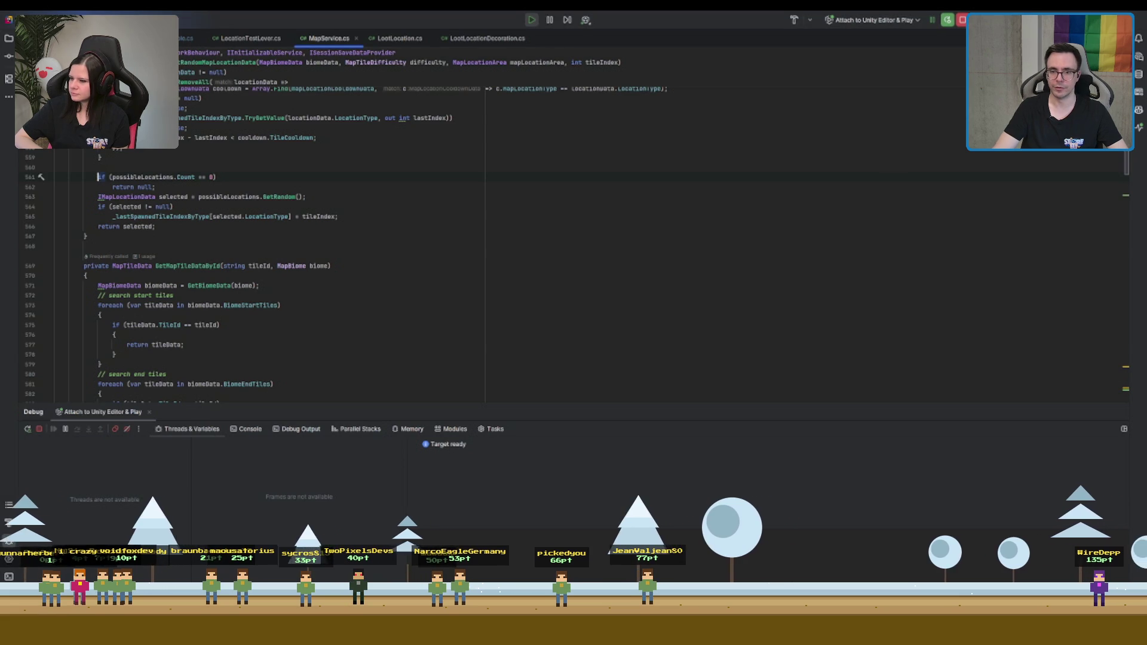
key("alt+Tab")
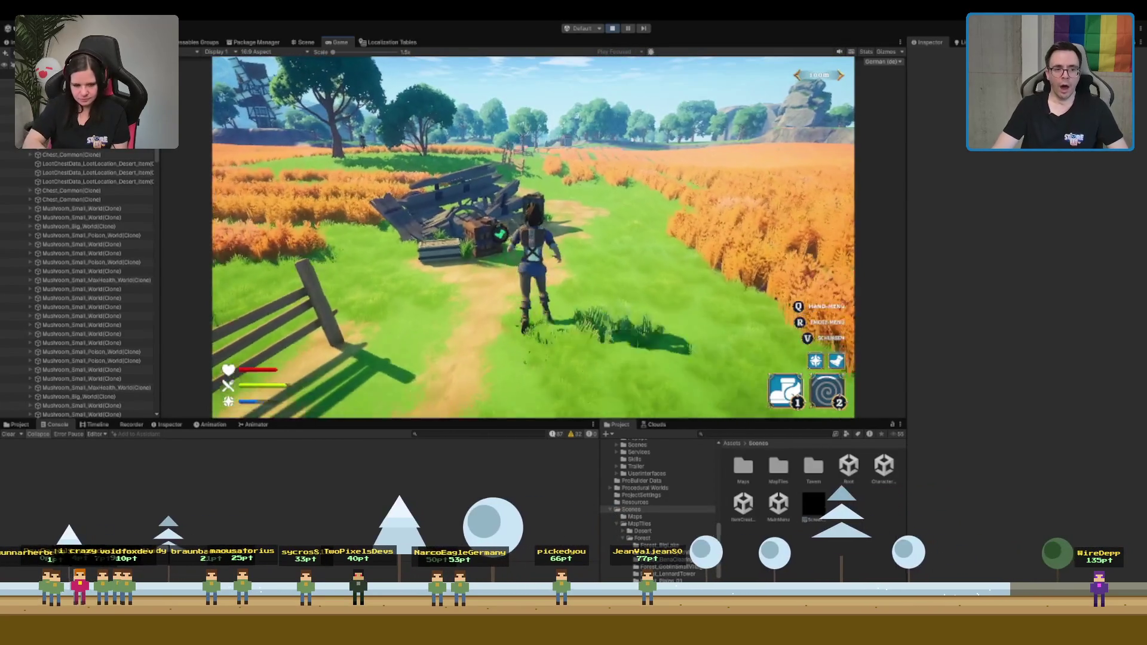
Loot everything from the field chest, return the plate, close the inventory and keep running
key("e")
left_click(366, 288)
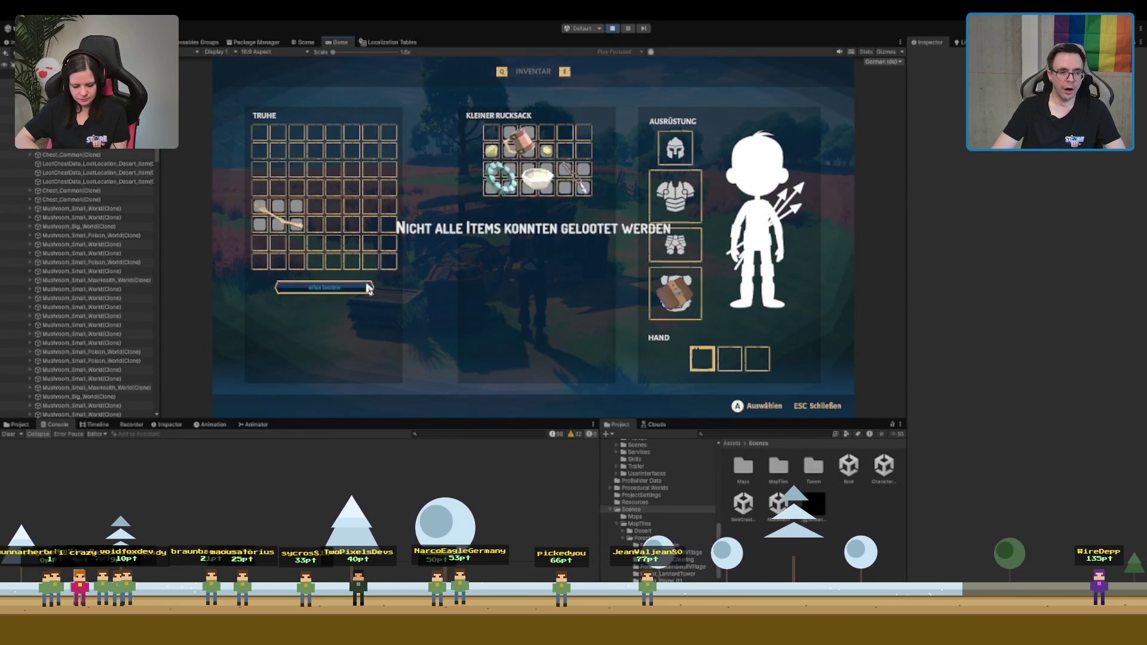
mouse_move(501, 182)
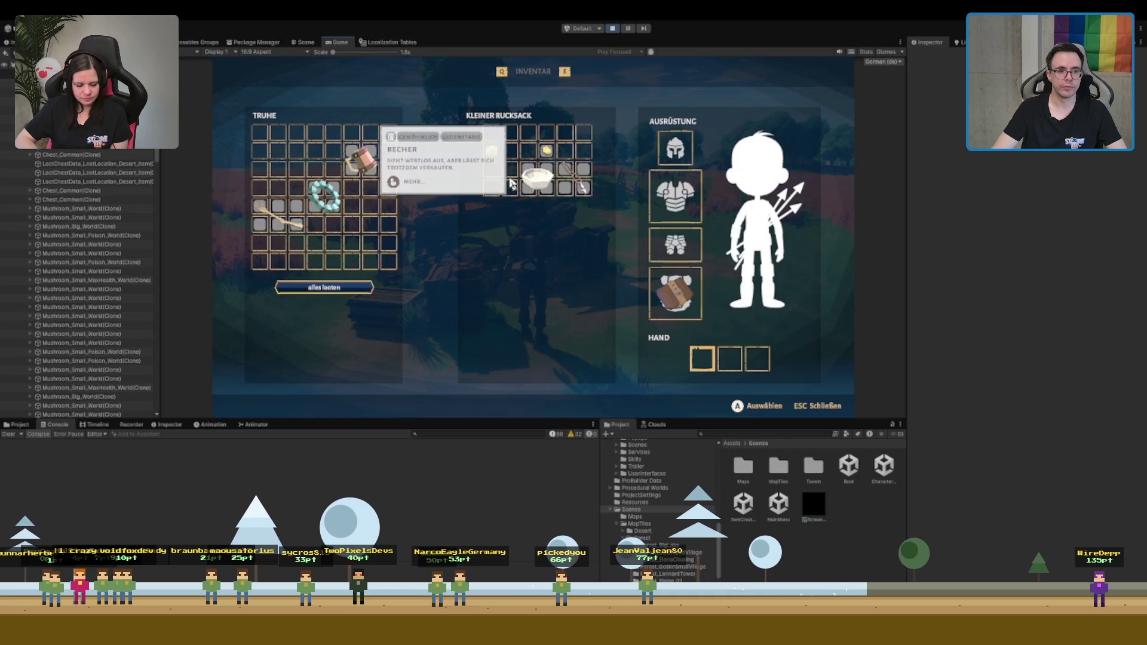
left_click(538, 176)
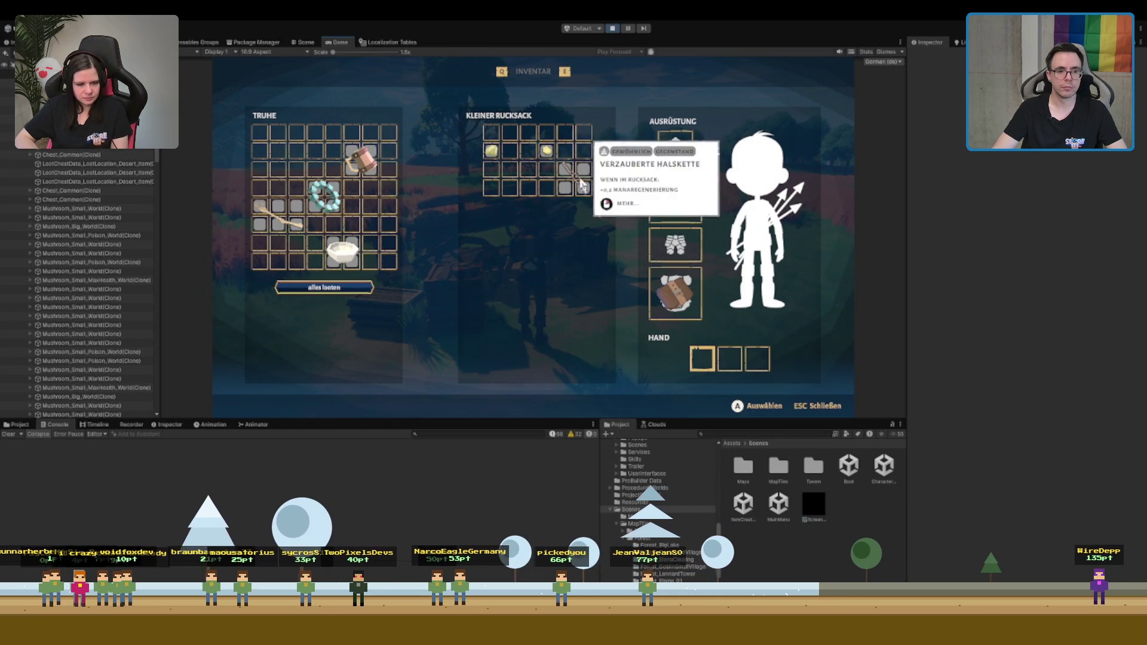
key("Escape")
key("w")
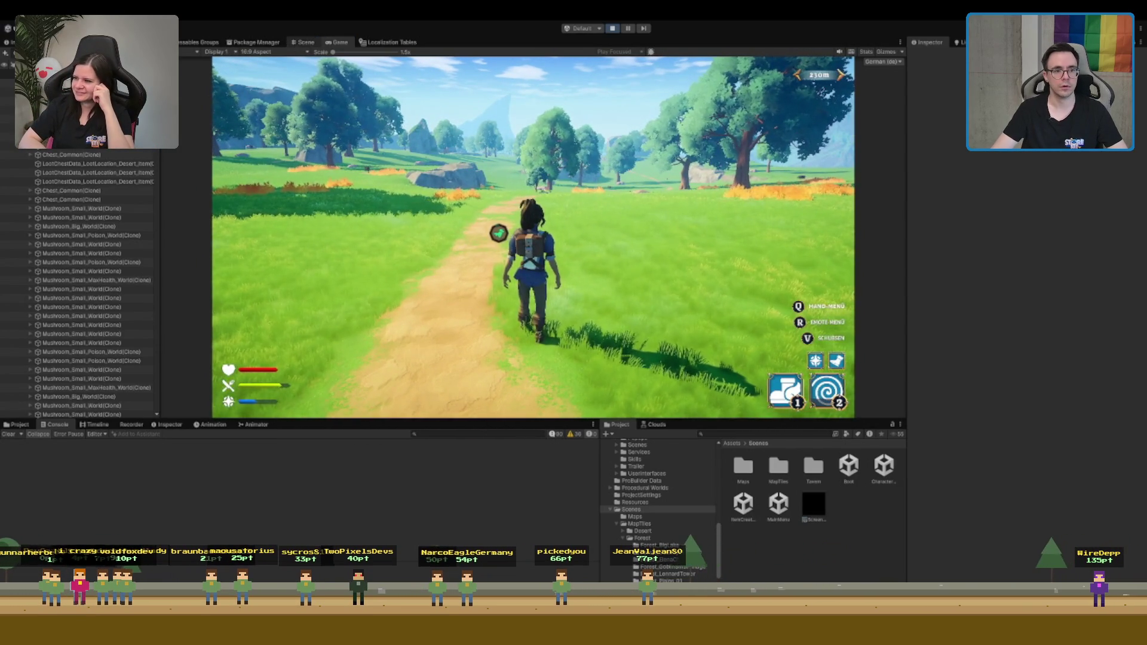
Fly the Scene view camera over the forest terrain around the player
key("ctrl+1")
scroll(635, 213, "down", 5)
left_click_drag(582, 225, 168, 229)
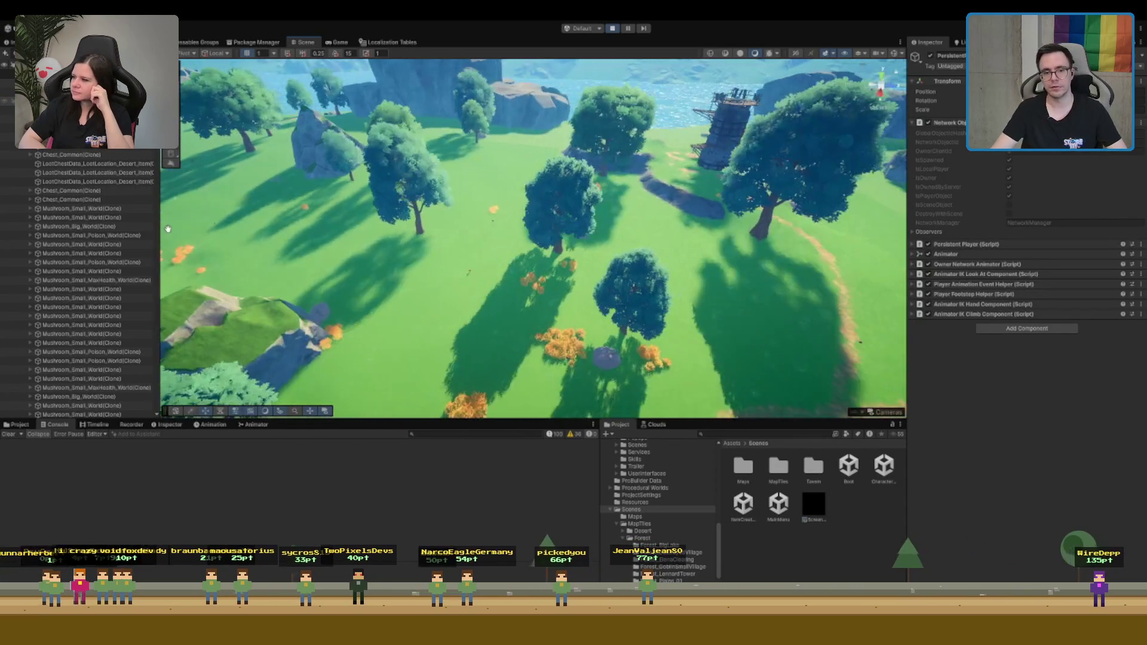
Back in the Game view, reach the watchtower platform and open its chest
key("ctrl+2")
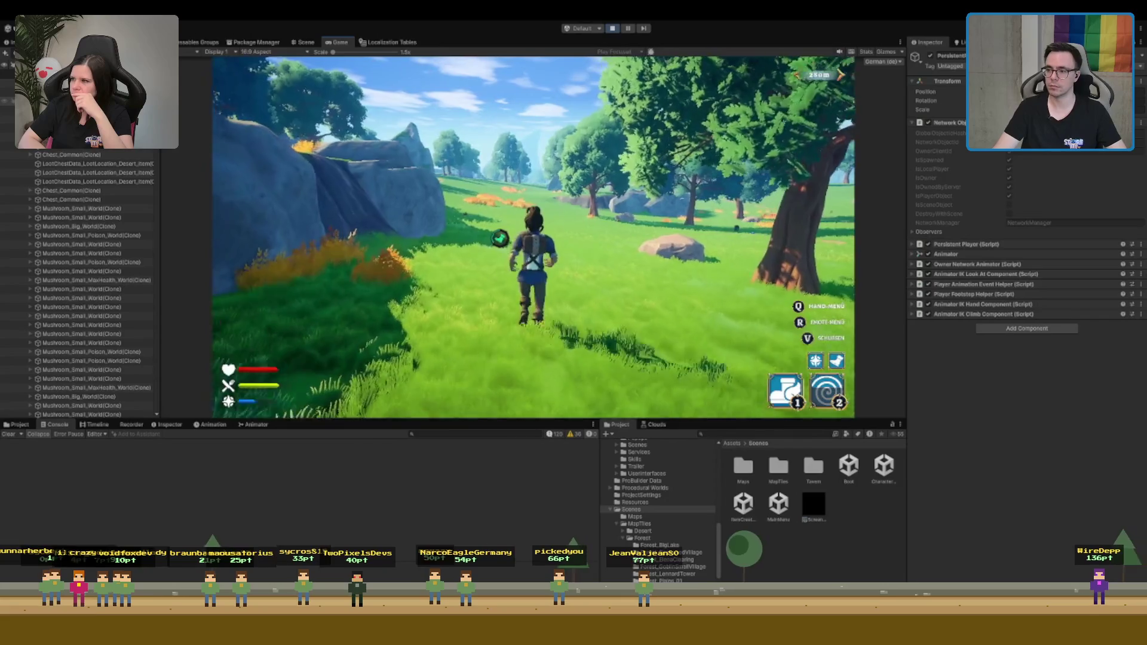
key("1")
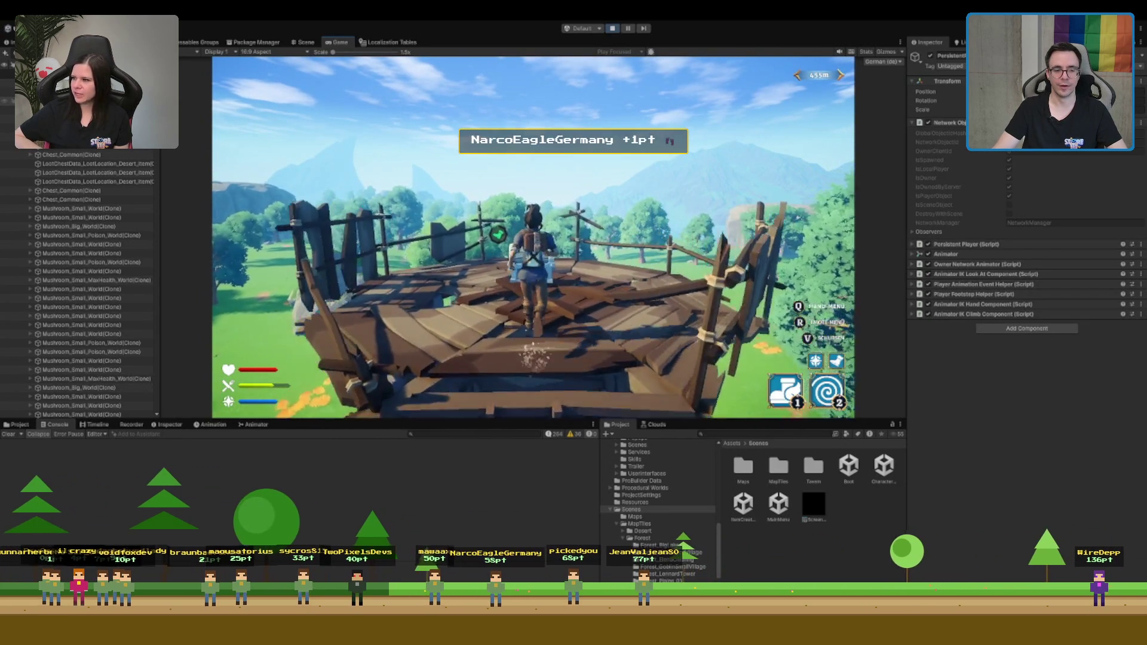
key("e")
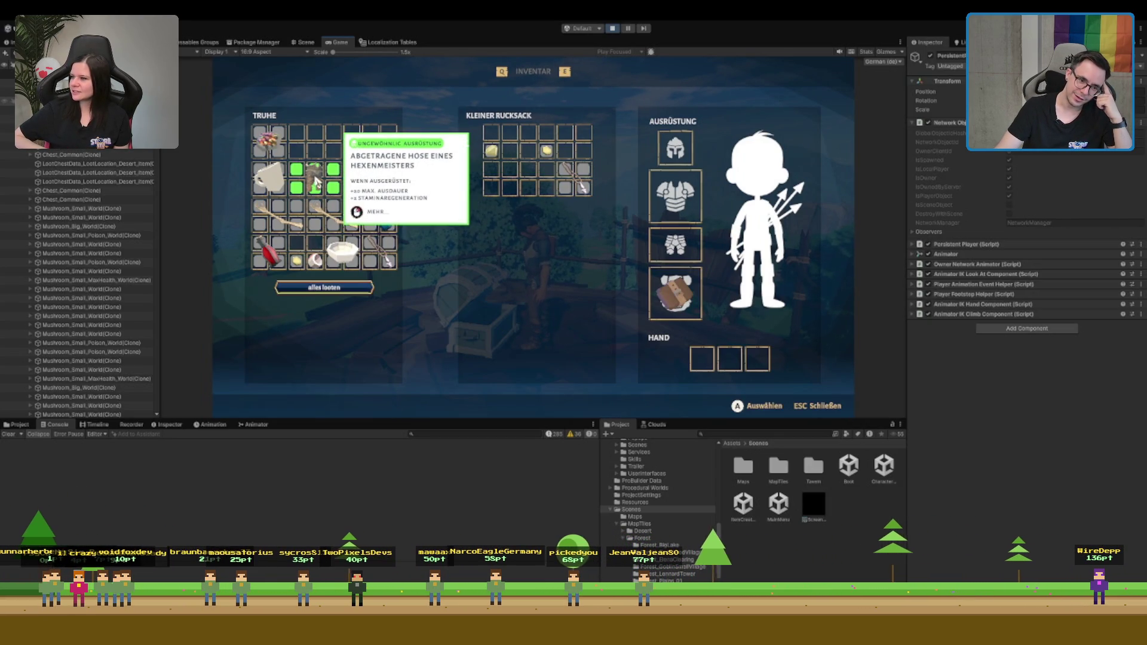
Equip the wizard's trousers, stash the white item, loot all, and return the deep plate to the chest
left_click_drag(312, 178, 688, 250)
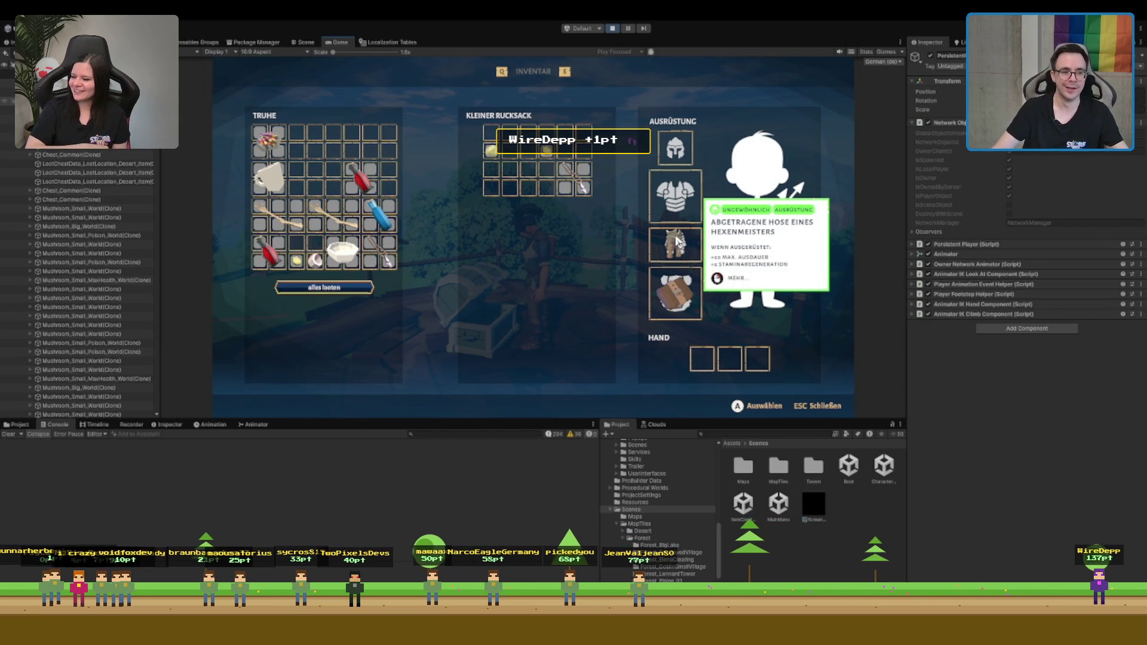
left_click_drag(315, 260, 494, 189)
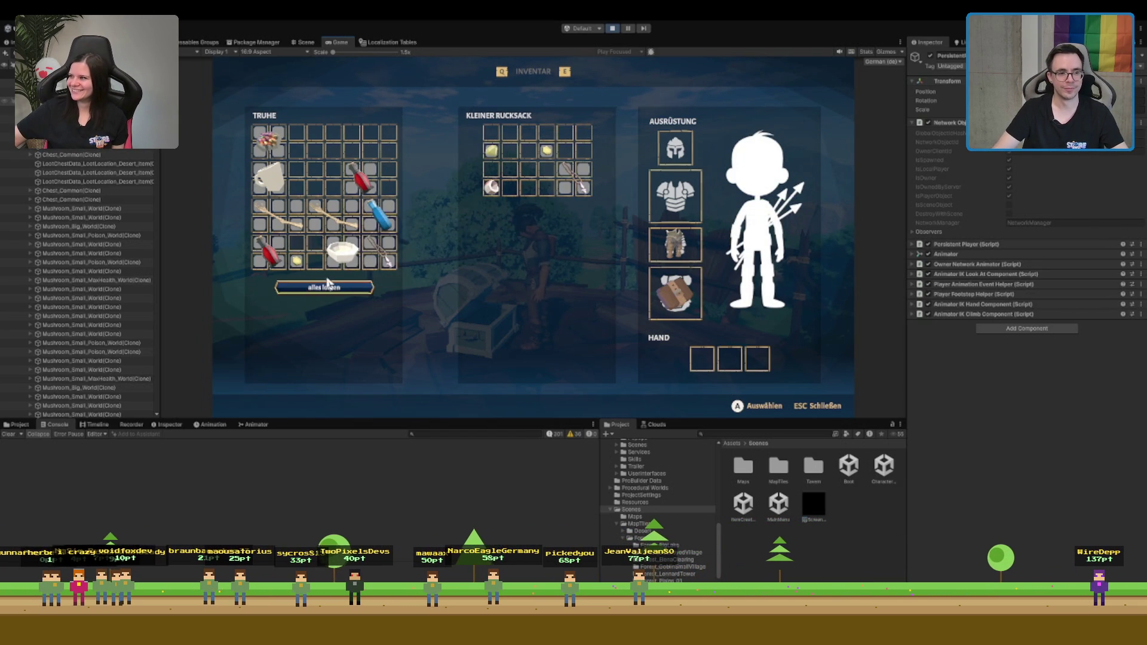
left_click(366, 286)
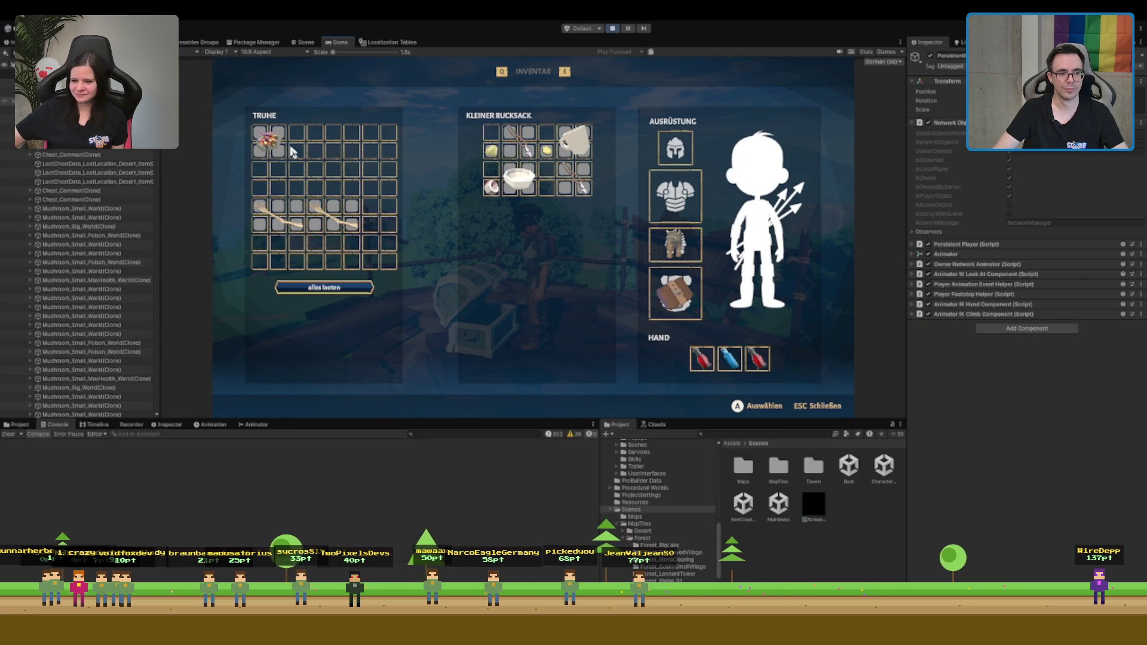
left_click_drag(518, 177, 361, 157)
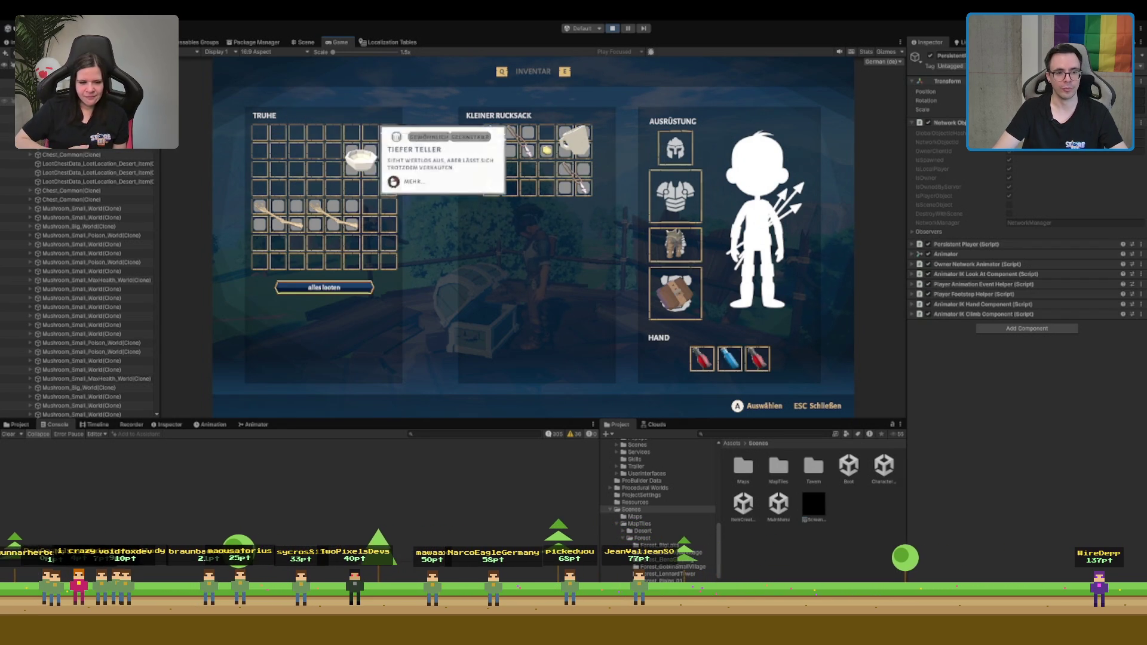
key("Escape")
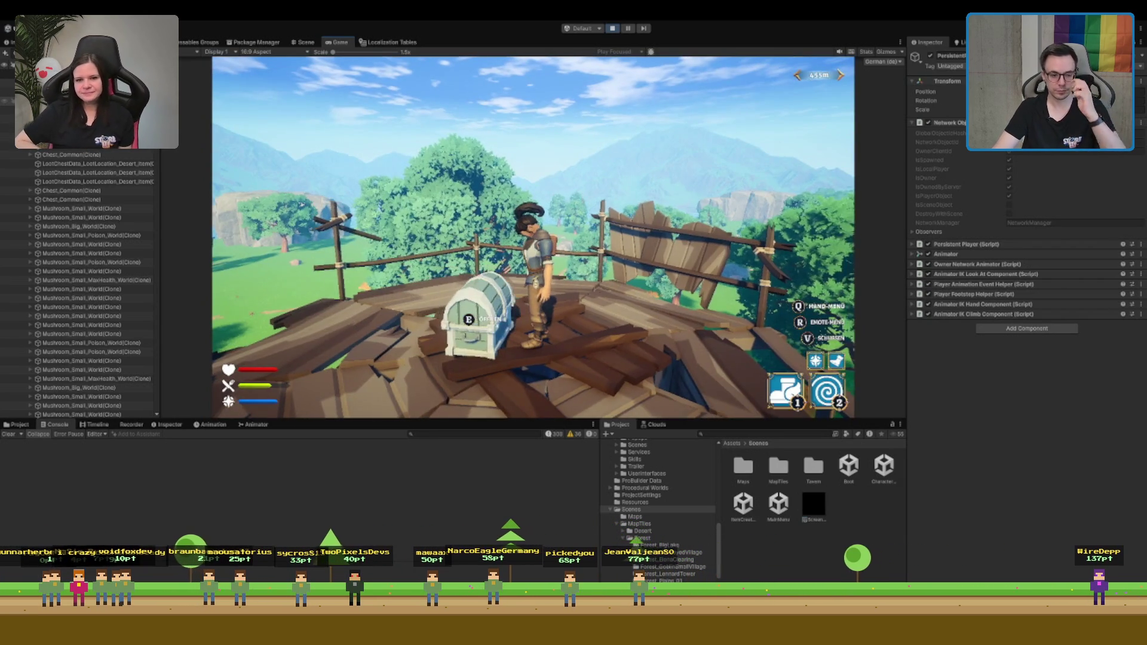
Walk the character away from the tower chest, then pan the Scene view across the live forest map
key("w")
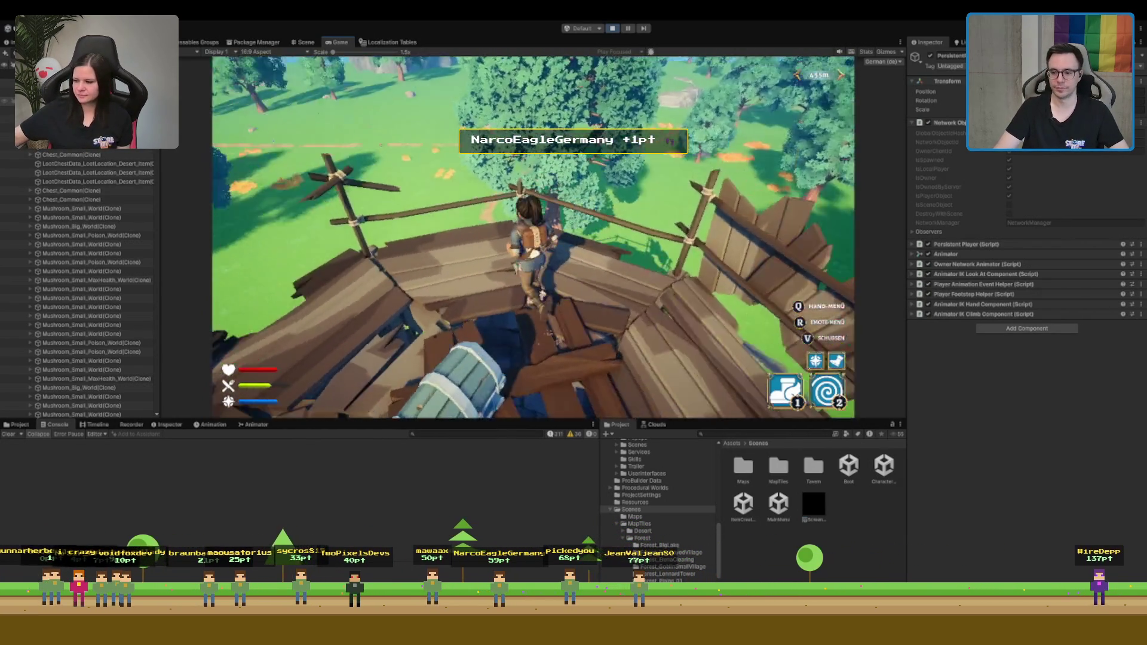
key("w")
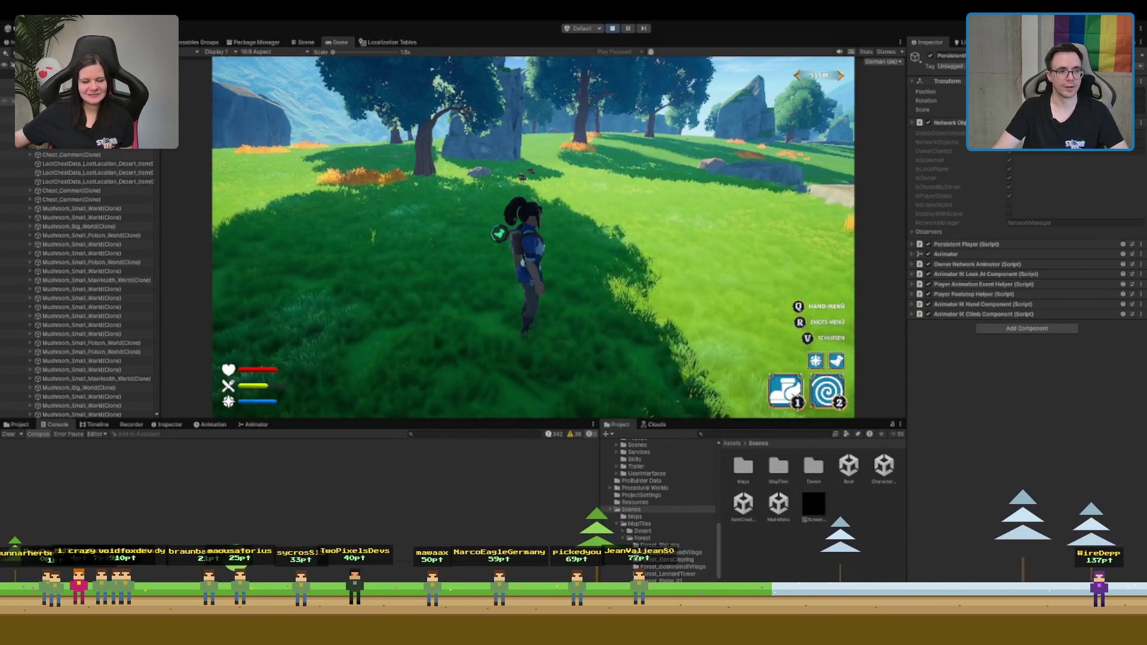
key("ctrl+1")
mouse_move(717, 169)
left_mouse_down()
mouse_move(373, 245)
mouse_move(618, 185)
mouse_move(380, 210)
mouse_move(562, 242)
mouse_move(728, 218)
mouse_move(627, 251)
left_mouse_up()
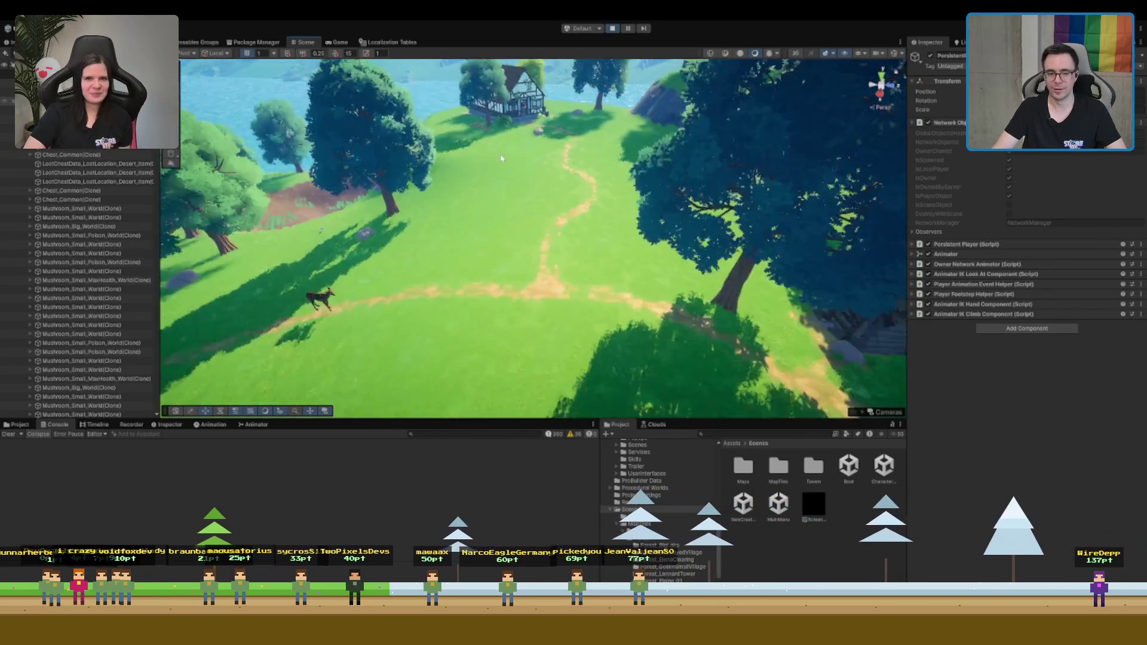
Pull the Scene view out to a wide view of the forested island, then stop play mode
mouse_move(458, 282)
left_mouse_down()
mouse_move(491, 248)
mouse_move(667, 153)
mouse_move(695, 153)
left_mouse_up()
left_click(667, 295)
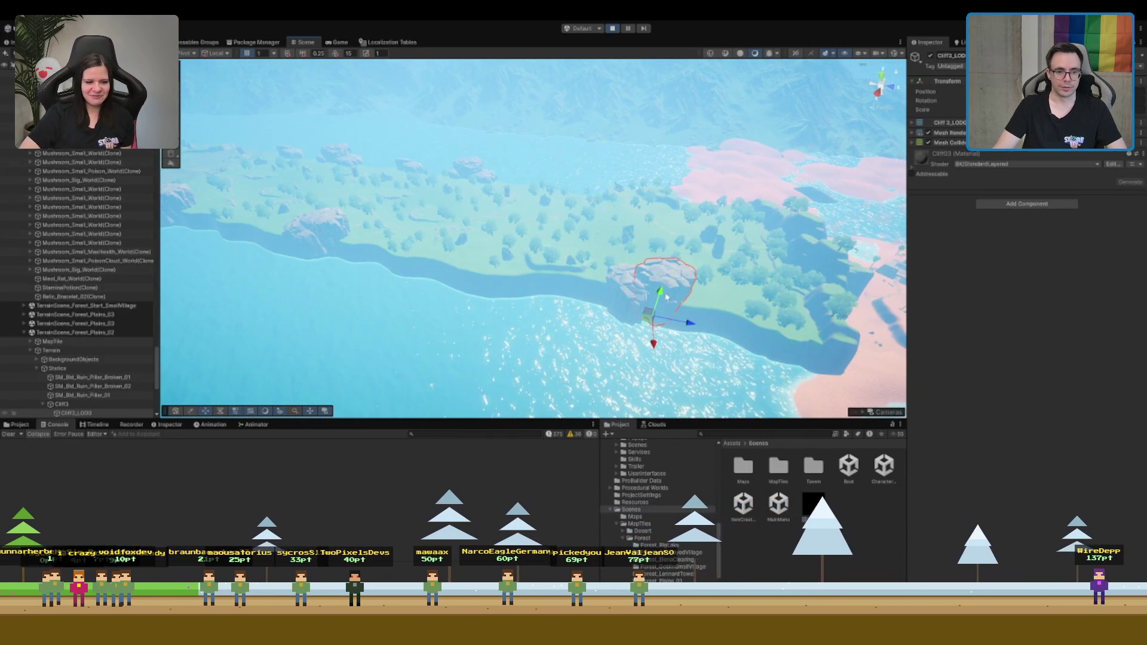
left_click_drag(633, 306, 635, 36)
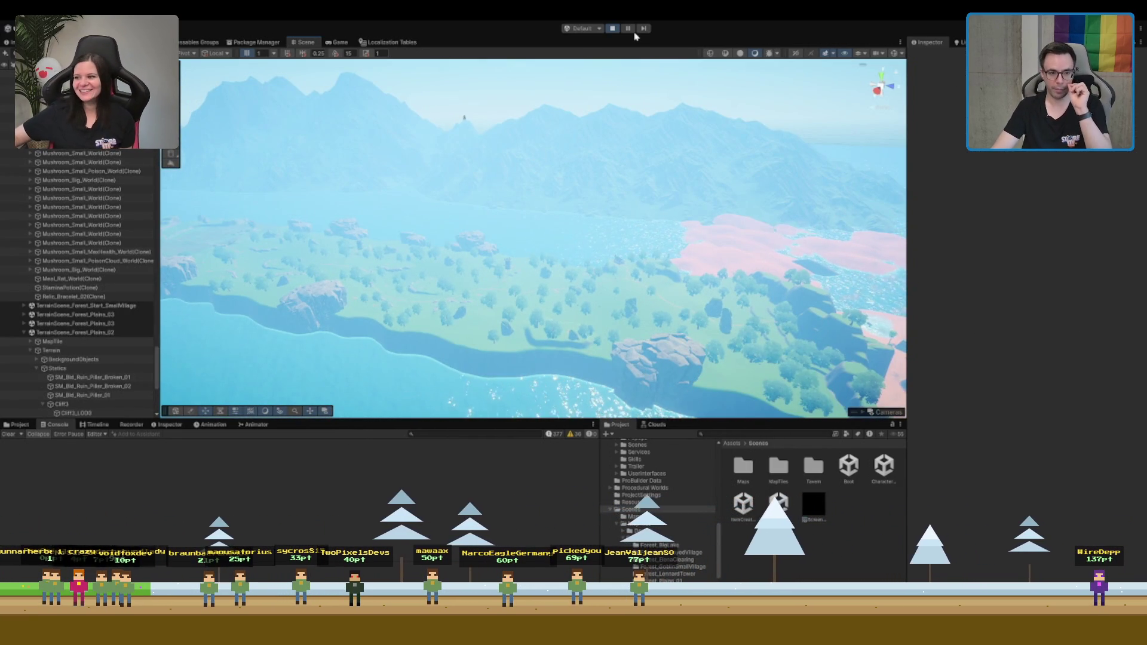
scroll(585, 143, "down", 5)
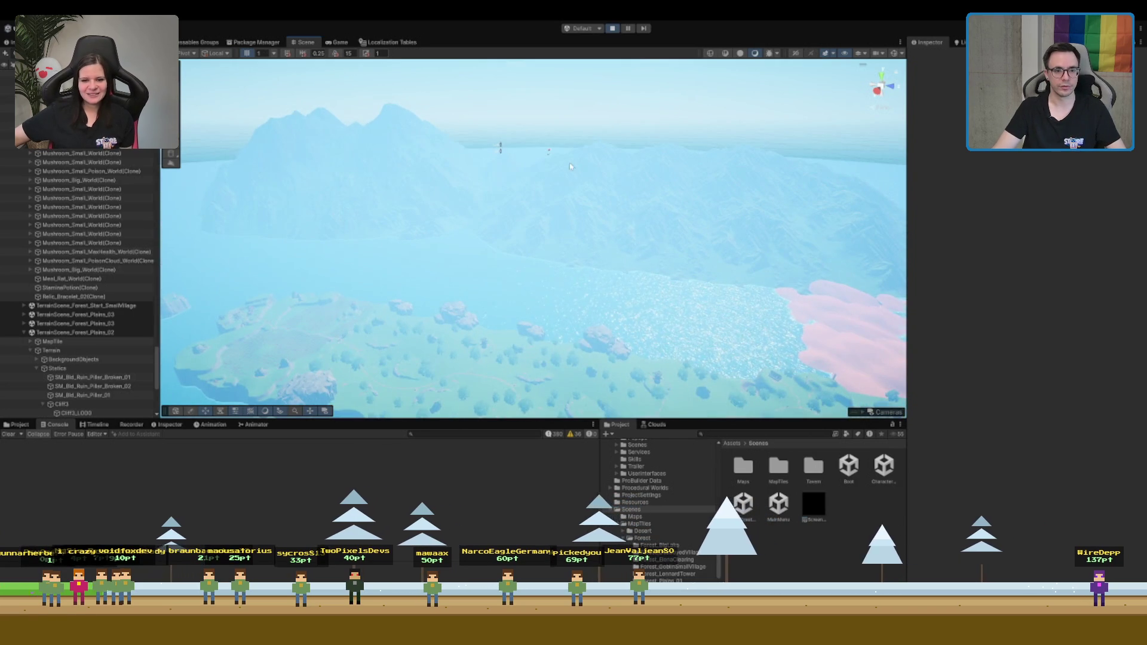
left_click_drag(585, 143, 595, 55)
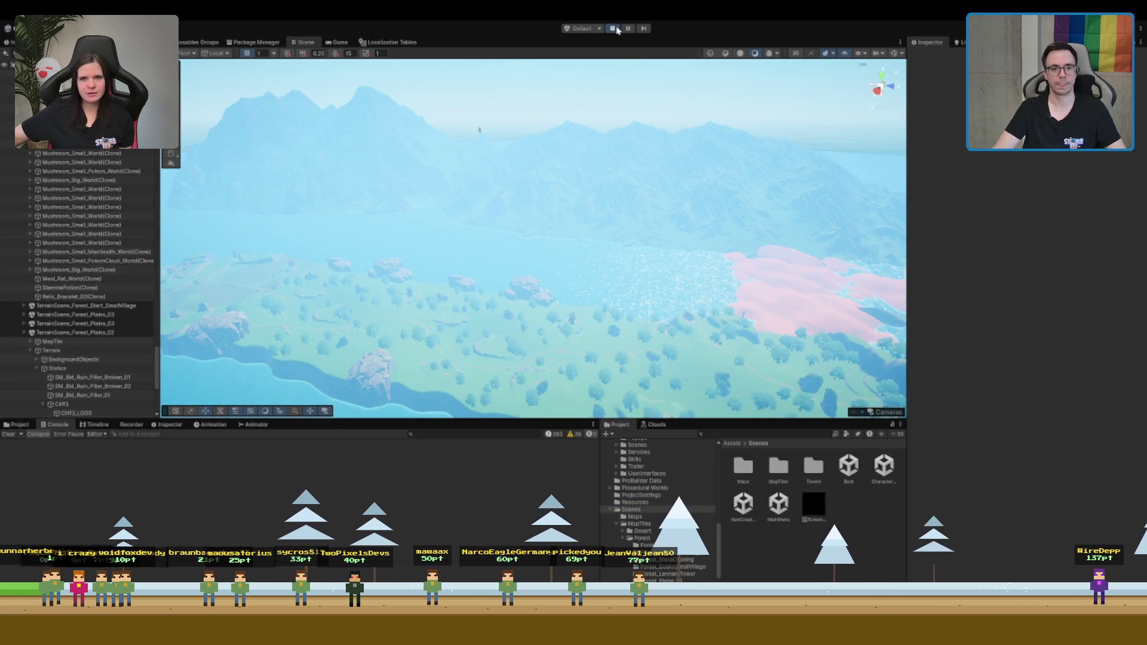
left_click(617, 30)
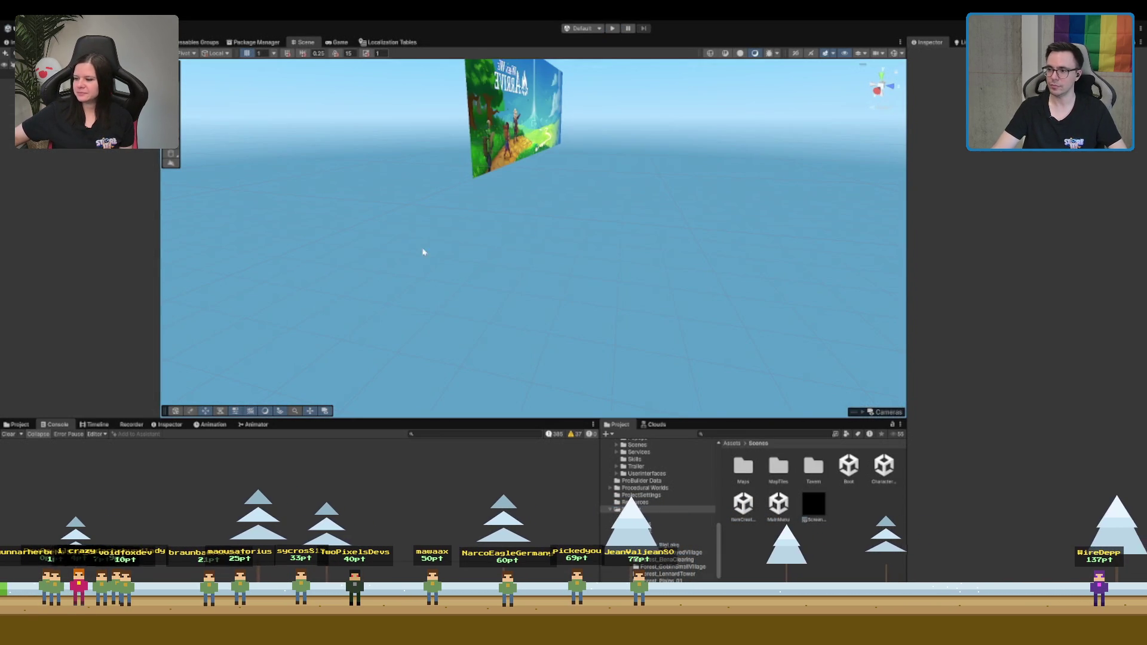